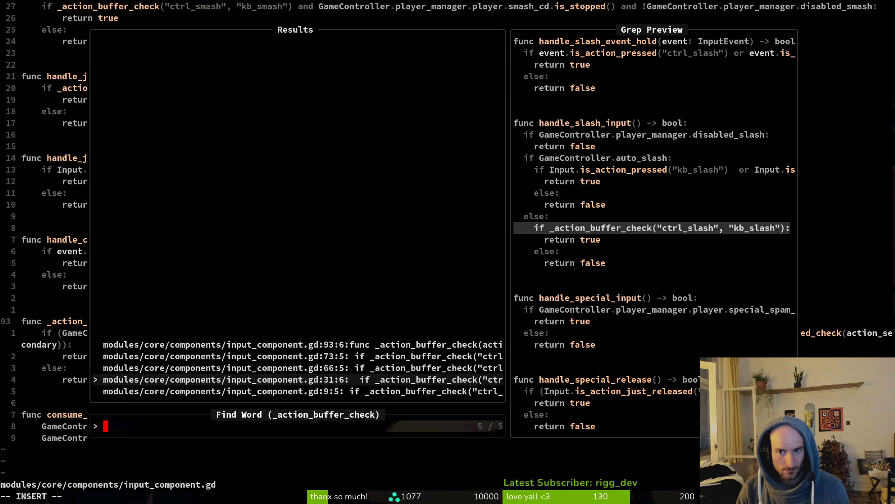
Open the _action_buffer_check definition, copy consume_action, and jump to is_action_press_buffered_check
{"action": "key", "text": "Up"}
{"action": "key", "text": "Up"}
{"action": "key", "text": "Up"}
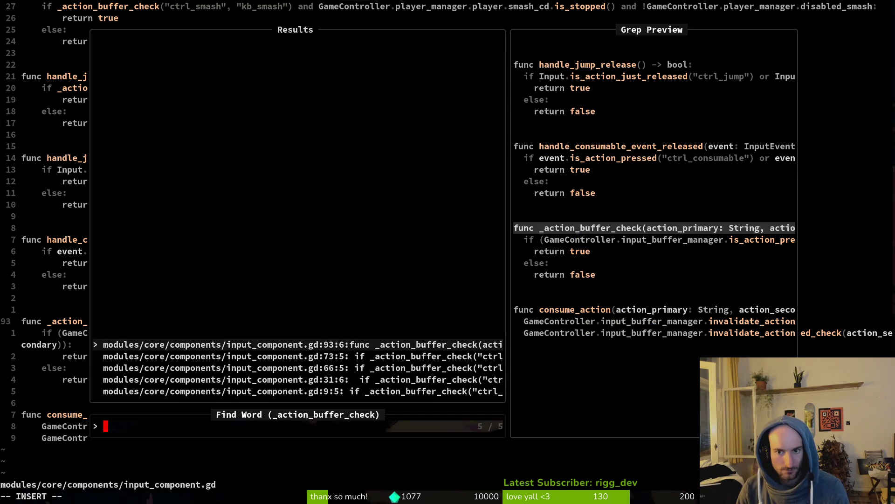
{"action": "key", "text": "Return"}
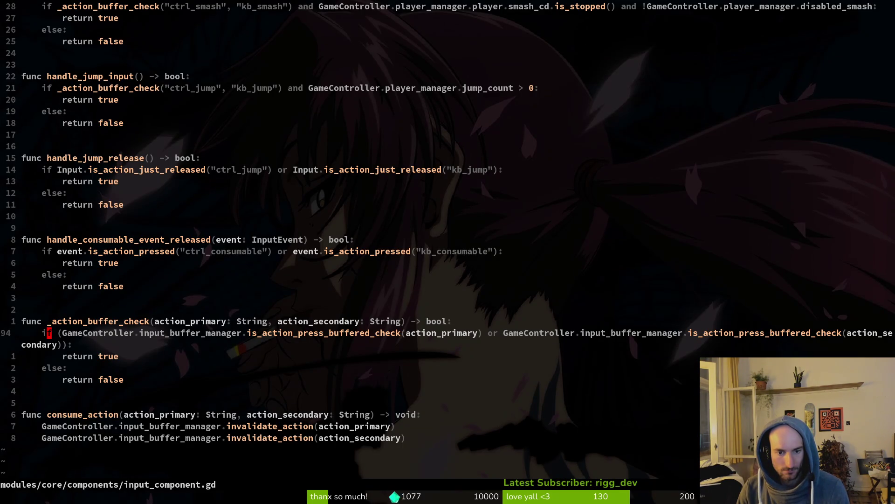
{"action": "key", "text": "j"}
{"action": "key", "text": "j"}
{"action": "key", "text": "j"}
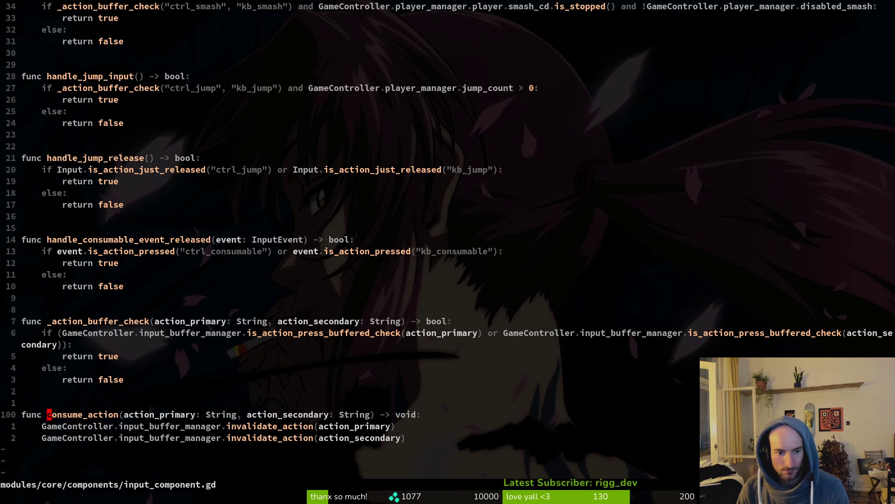
{"action": "key", "text": "y"}
{"action": "key", "text": "i"}
{"action": "key", "text": "w"}
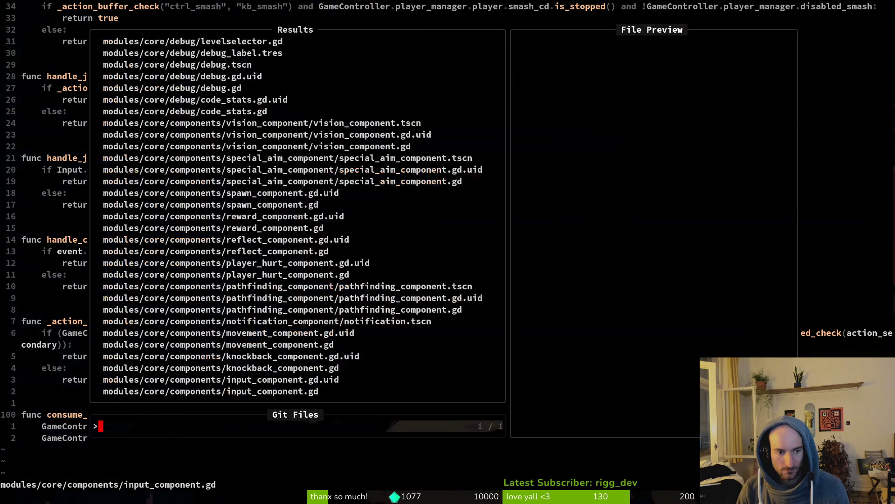
{"action": "key", "text": "g"}
{"action": "key", "text": "d"}
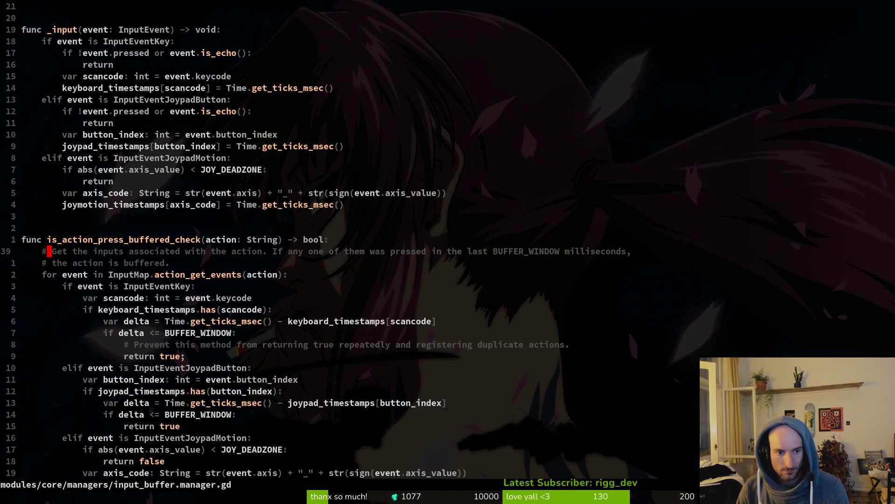
Add an invalidate_action(action) line under the keyboard buffer-window check
{"action": "key", "text": "j"}
{"action": "key", "text": "j"}
{"action": "key", "text": "j"}
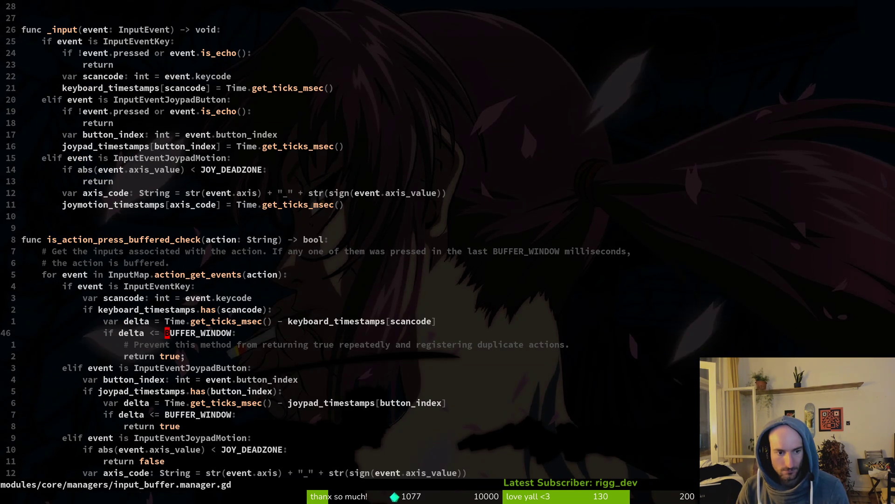
{"action": "key", "text": "3"}
{"action": "key", "text": "3"}
{"action": "key", "text": "j"}
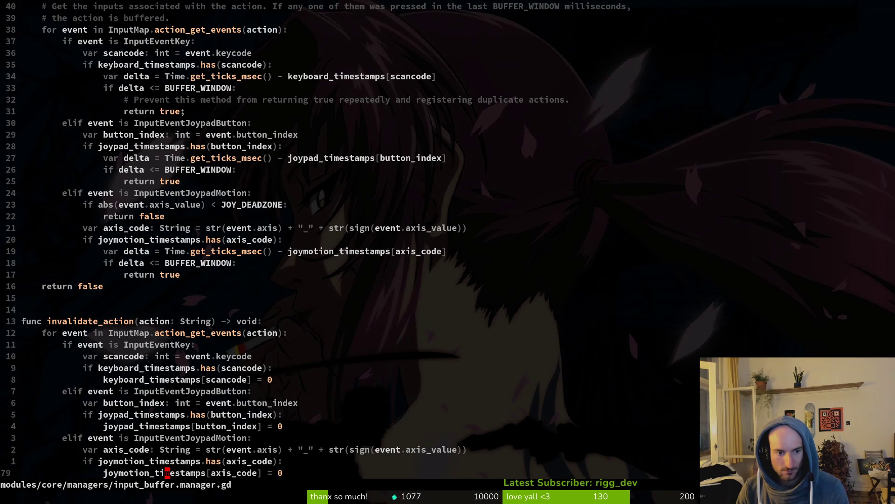
{"action": "key", "text": "2"}
{"action": "key", "text": "8"}
{"action": "key", "text": "k"}
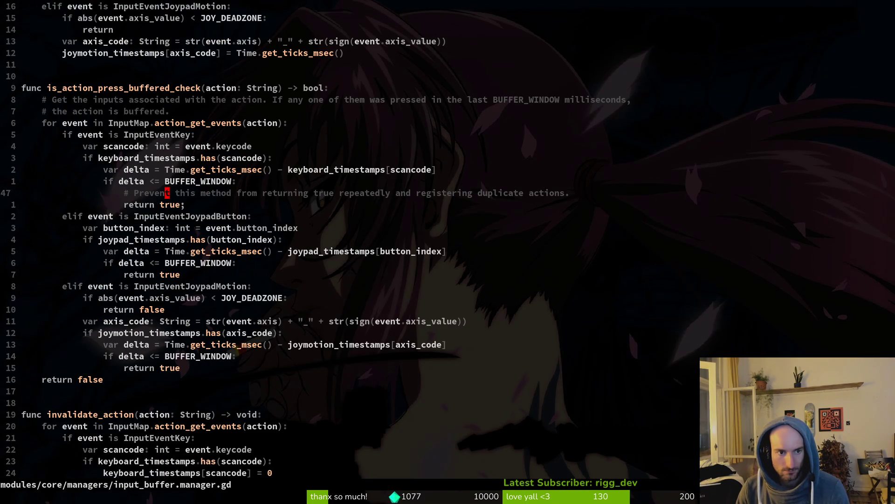
{"action": "key", "text": "o"}
{"action": "type", "text": "inval"}
{"action": "key", "text": "Return"}
{"action": "type", "text": "action)"}
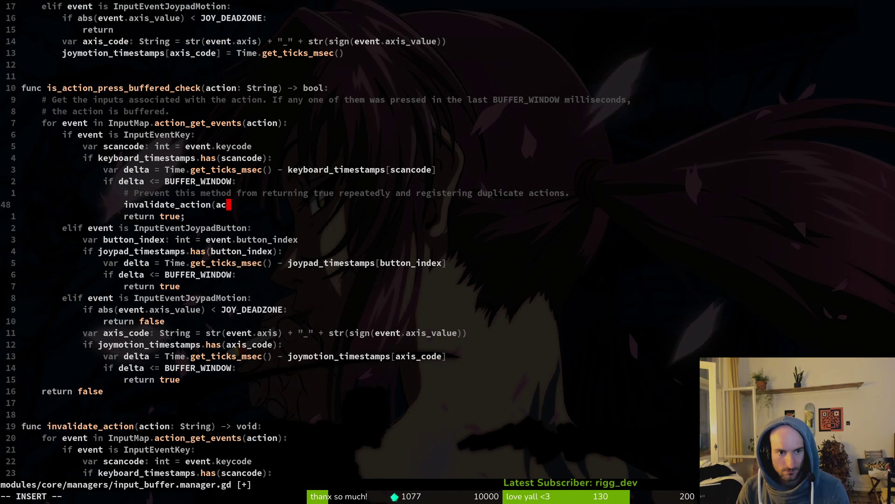
{"action": "key", "text": "Escape"}
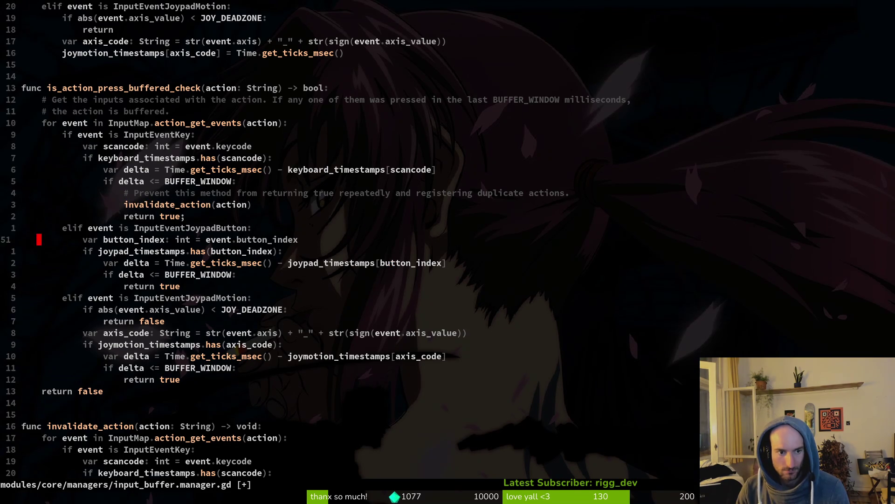
Paste invalidate_action(action) into the joypad button and joystick motion branches, then save
{"action": "key", "text": "p"}
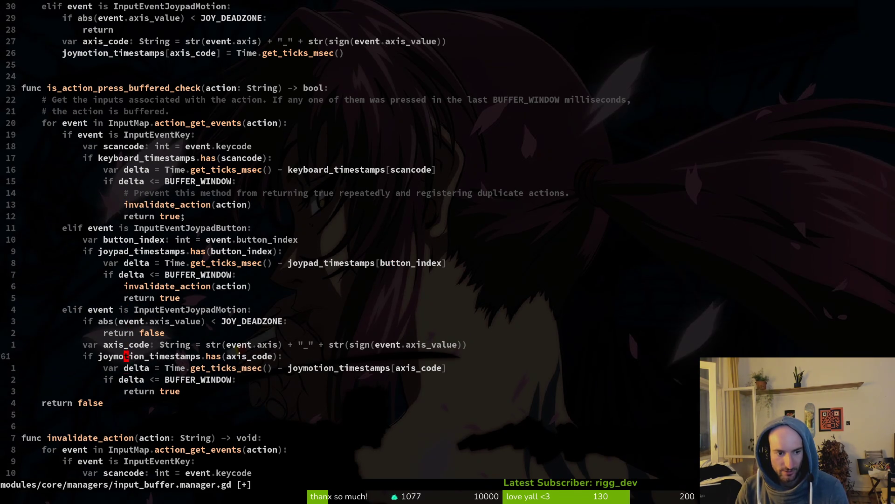
{"action": "key", "text": "j"}
{"action": "key", "text": "j"}
{"action": "key", "text": "p"}
{"action": "key", "text": "Return"}
{"action": "key", "text": "space"}
Return to input_component.gd and search the project for consume_action, opening doublejumping.gd's call
{"action": "key", "text": "f"}
{"action": "key", "text": "f"}
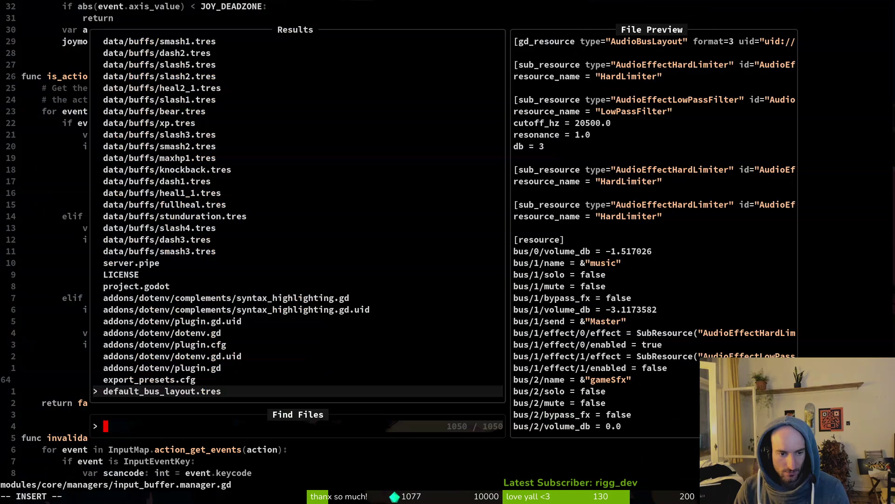
{"action": "key", "text": "Escape"}
{"action": "key", "text": "ctrl+o"}
{"action": "key", "text": "space"}
{"action": "key", "text": "f"}
{"action": "key", "text": "w"}
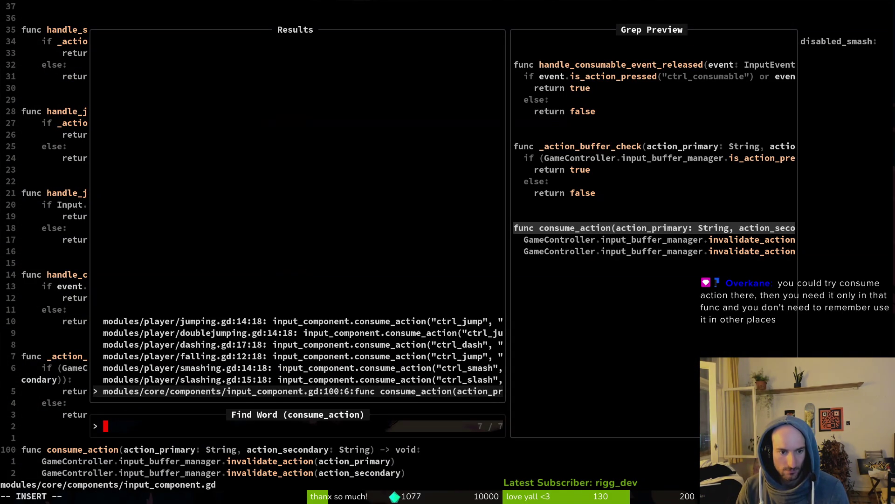
{"action": "key", "text": "Up"}
{"action": "key", "text": "Up"}
{"action": "key", "text": "Up"}
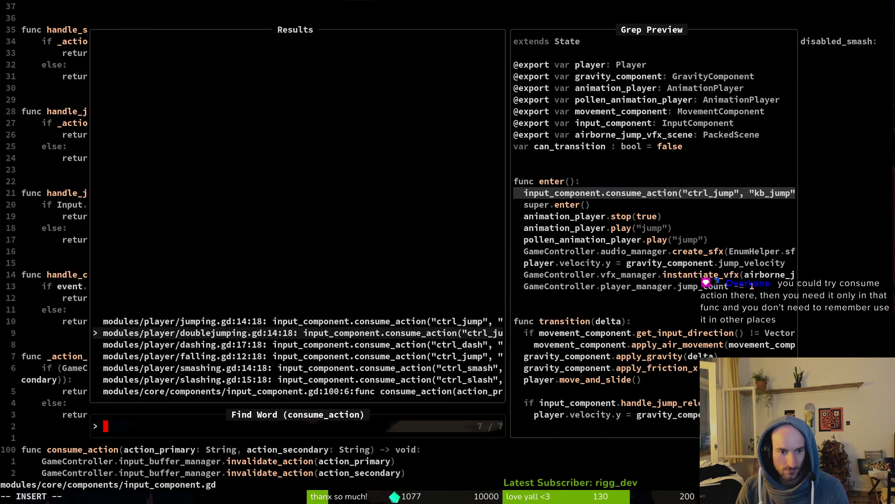
{"action": "key", "text": "Return"}
Delete the consume_action call in doublejumping.gd and save it
{"action": "key", "text": "d"}
{"action": "key", "text": "d"}
{"action": "key", "text": "ctrl+p"}
{"action": "type", "text": "j"}
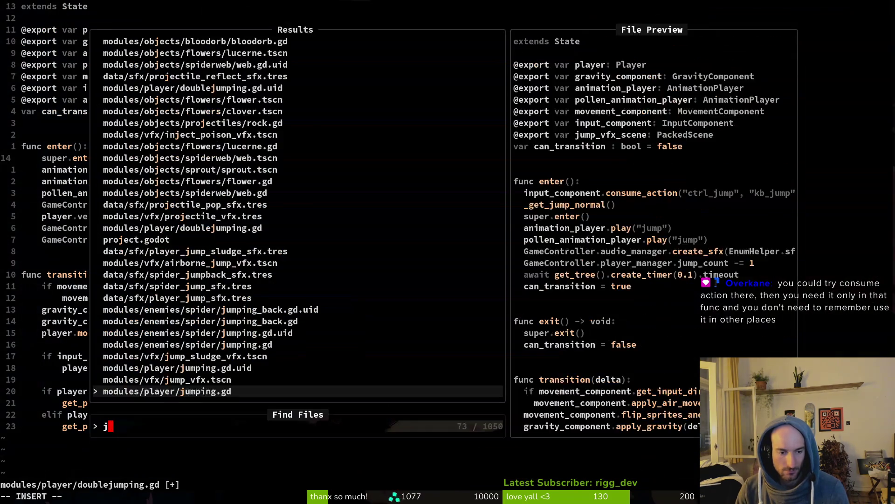
{"action": "key", "text": "Escape"}
{"action": "key", "text": "Return"}
Open falling.gd, delete its consume_action call, and save
{"action": "key", "text": "ctrl+p"}
{"action": "type", "text": "falling"}
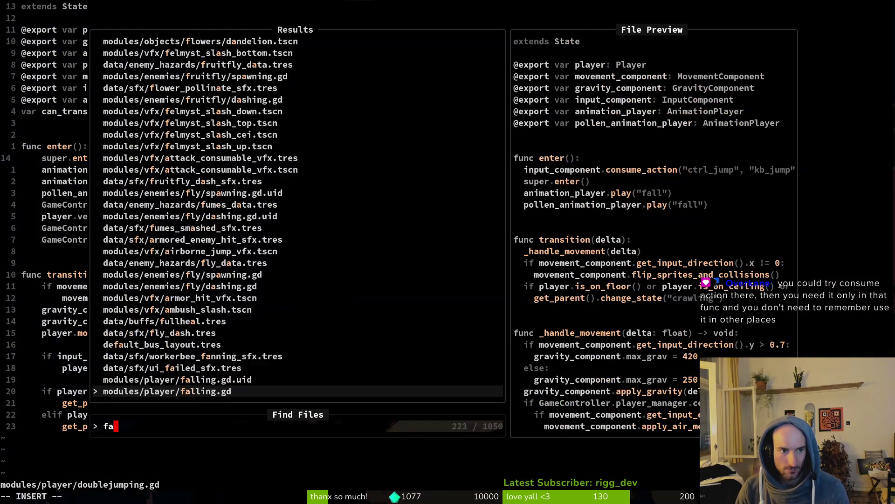
{"action": "key", "text": "Return"}
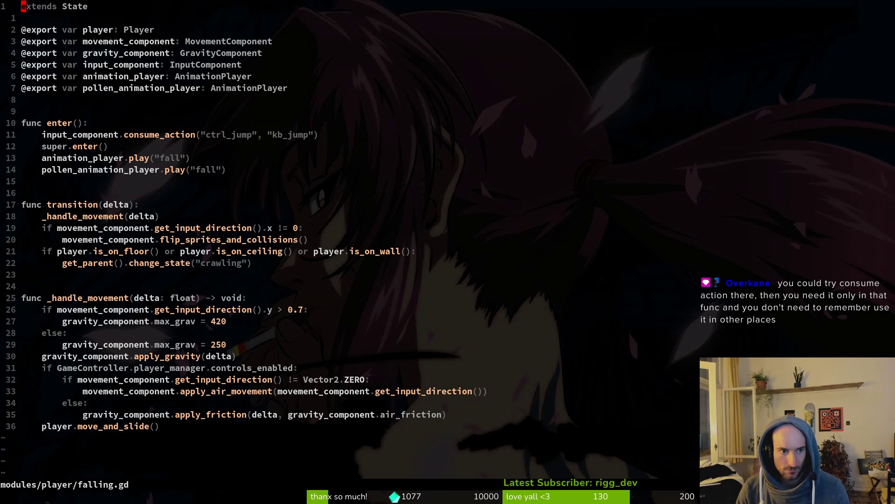
{"action": "key", "text": "1"}
{"action": "key", "text": "1"}
{"action": "key", "text": "j"}
{"action": "key", "text": "d"}
{"action": "key", "text": "d"}
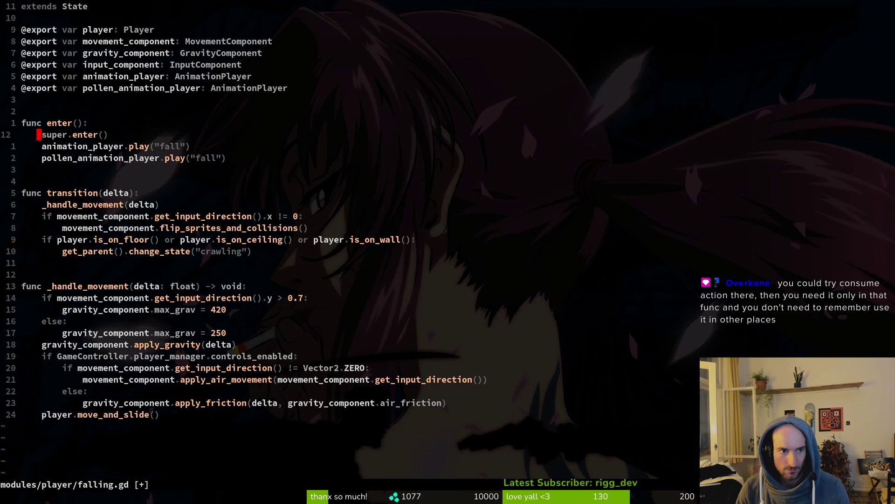
{"action": "key", "text": "Return"}
Find and open jumping.gd with the file finder
{"action": "key", "text": "ctrl+p"}
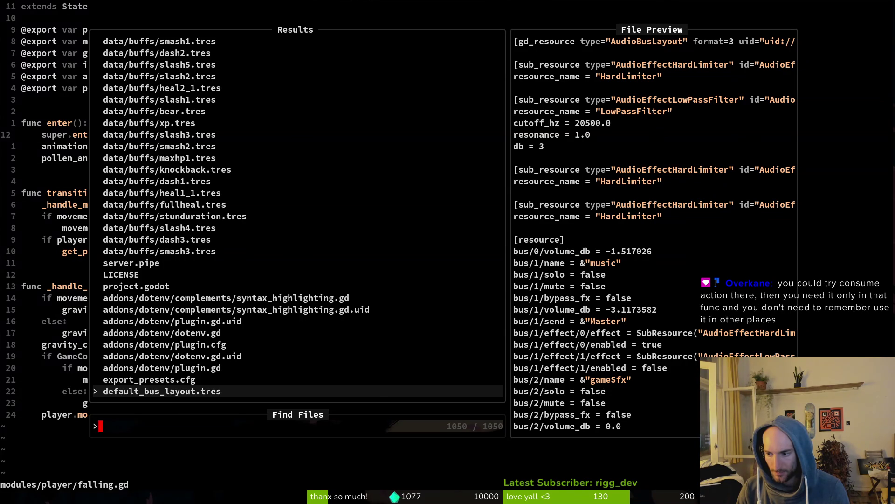
{"action": "key", "text": "Escape"}
{"action": "key", "text": "ctrl+6"}
{"action": "key", "text": "ctrl+6"}
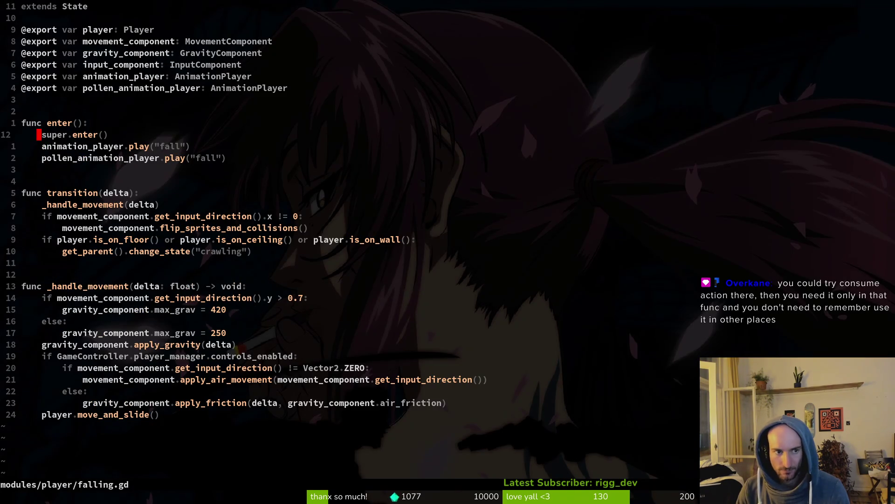
{"action": "key", "text": "space"}
{"action": "key", "text": "f"}
{"action": "key", "text": "f"}
{"action": "type", "text": "jum"}
{"action": "key", "text": "Return"}
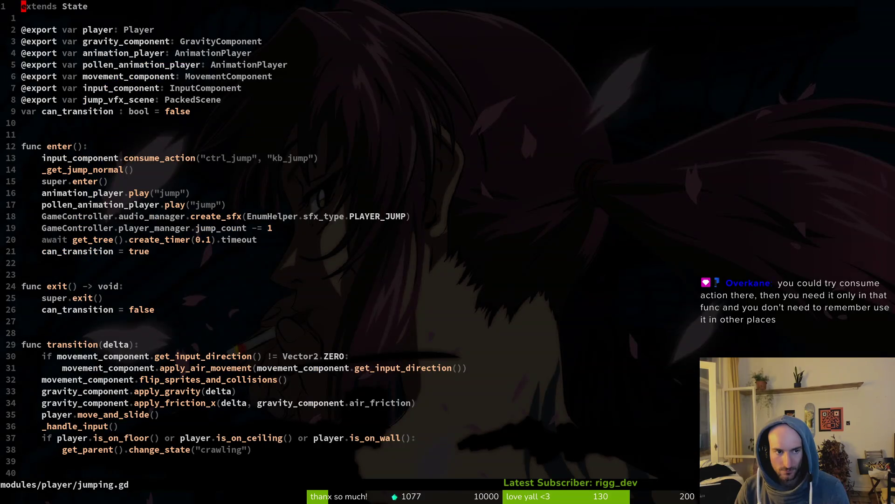
Remove the consume_action line from jumping.gd's enter() and save with :w
{"action": "key", "text": "1"}
{"action": "key", "text": "2"}
{"action": "key", "text": "j"}
{"action": "key", "text": "shift+v"}
{"action": "key", "text": "c"}
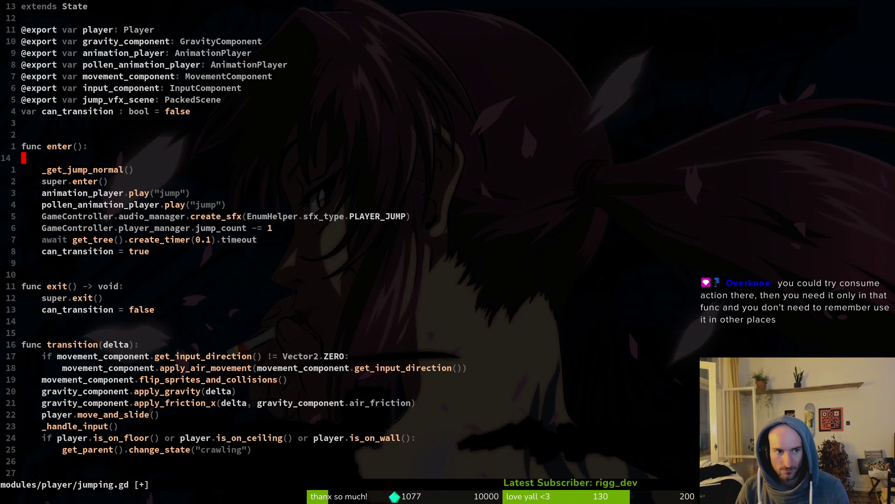
{"action": "key", "text": "Escape"}
{"action": "key", "text": "d"}
{"action": "key", "text": "d"}
{"action": "type", "text": ":w"}
{"action": "key", "text": "Return"}
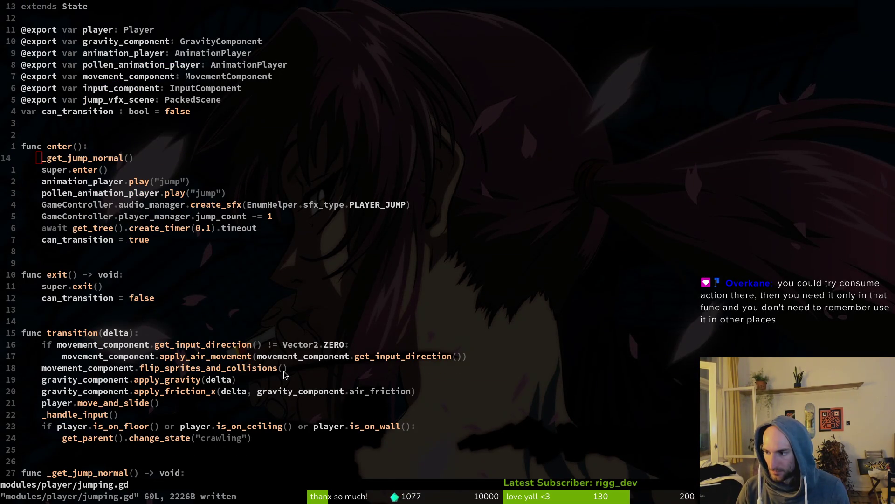
Run the game from Godot with F5 and start a new game
{"action": "key", "text": "alt+Tab"}
{"action": "key", "text": "F5"}
{"action": "key", "text": "Return"}
{"action": "key", "text": "space"}
{"action": "key", "text": "space"}
Test the bee's jump and attack swoosh in the arena
{"action": "key", "text": "space"}
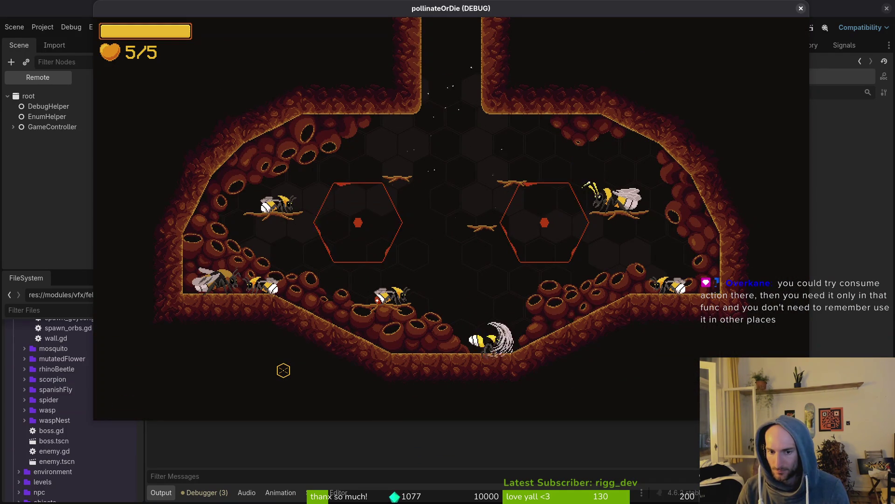
{"action": "key", "text": "space"}
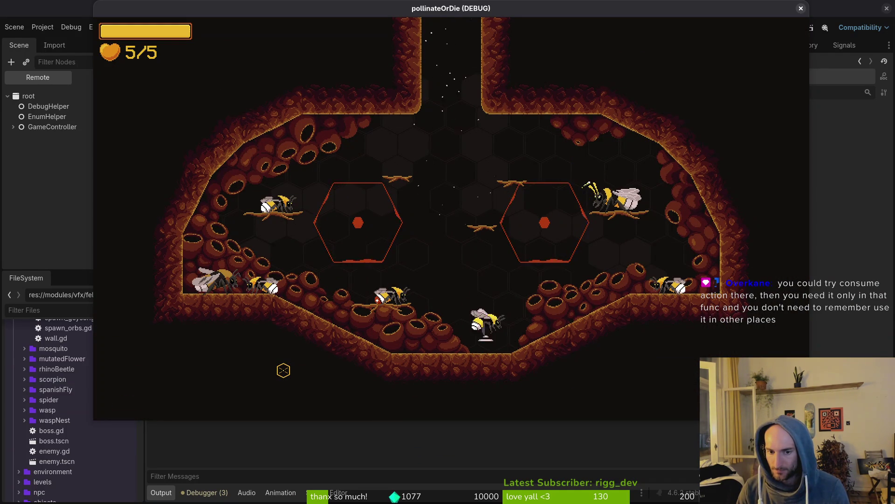
{"action": "key", "text": "space"}
{"action": "key", "text": "space"}
{"action": "key", "text": "space"}
{"action": "key", "text": "space"}
{"action": "key", "text": "space"}
{"action": "key", "text": "space"}
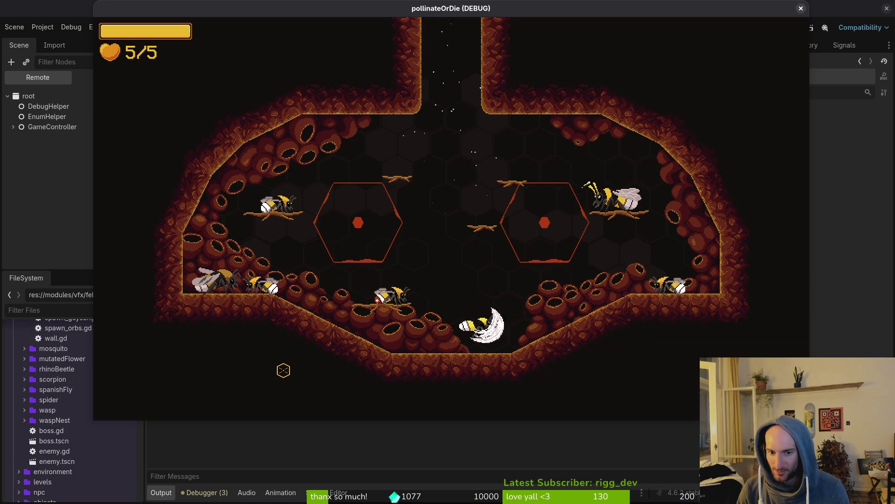
{"action": "key", "text": "space"}
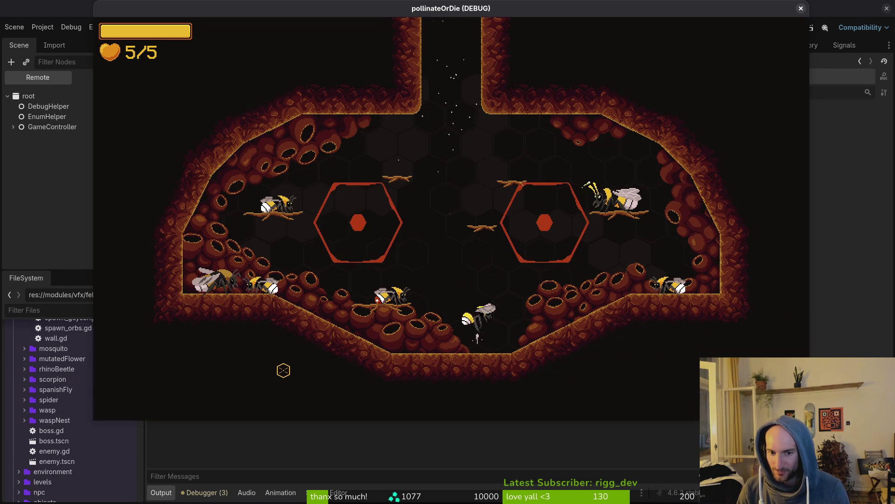
{"action": "key", "text": "space"}
{"action": "key", "text": "space"}
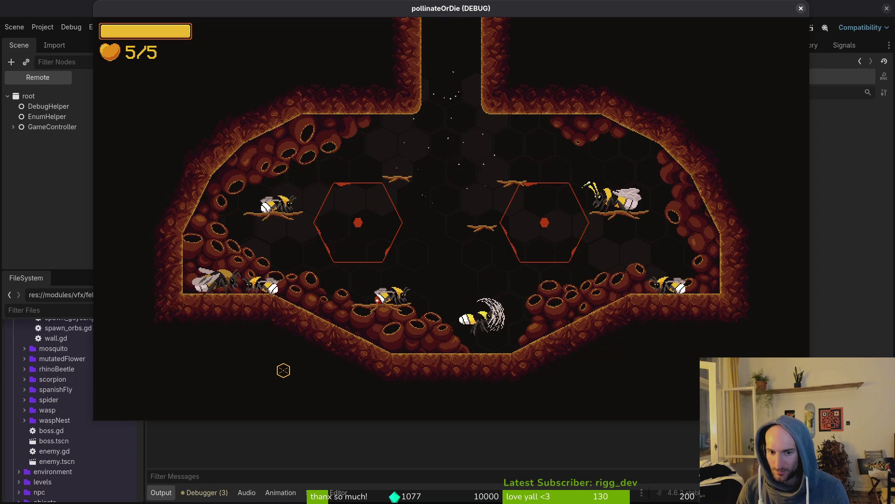
Save jumping.gd with :write, switch to falling.gd, and relaunch the game
{"action": "key", "text": "super+1"}
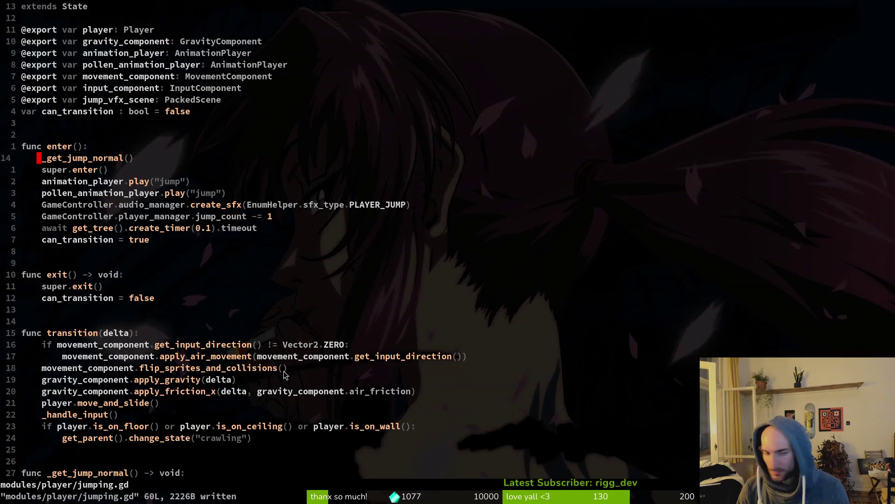
{"action": "type", "text": ":write"}
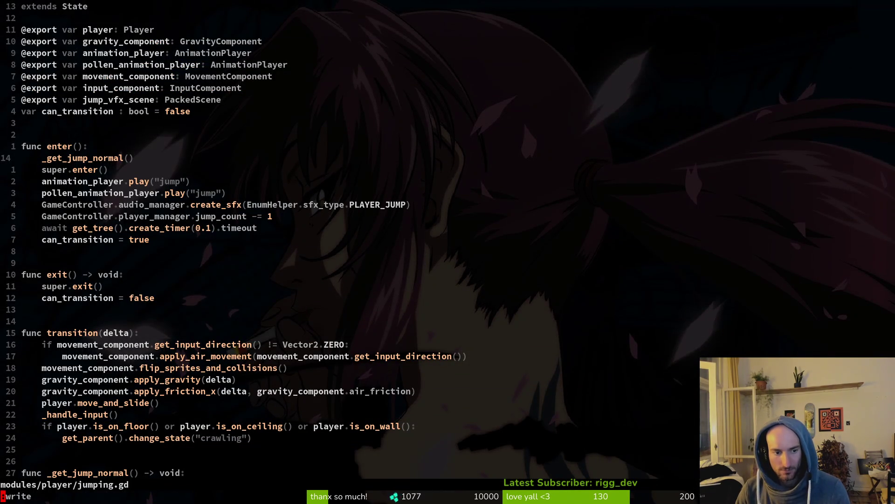
{"action": "key", "text": "Return"}
{"action": "key", "text": "ctrl+6"}
{"action": "key", "text": "ctrl+6"}
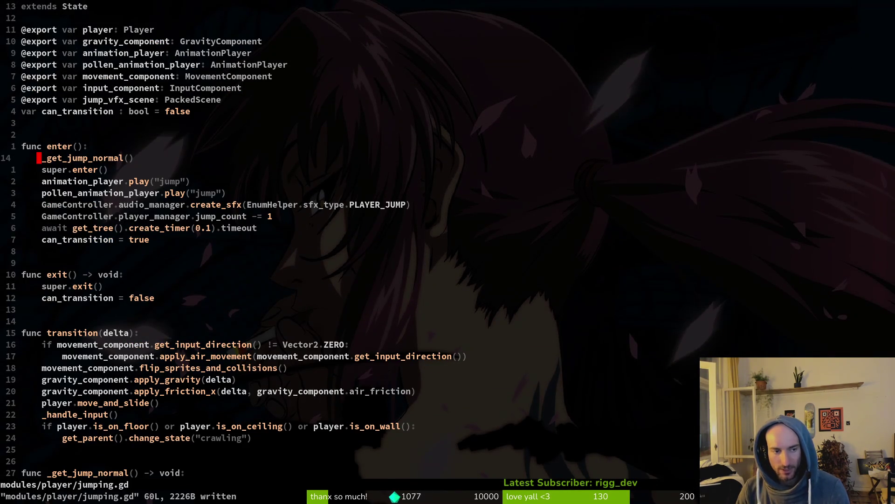
{"action": "key", "text": "F5"}
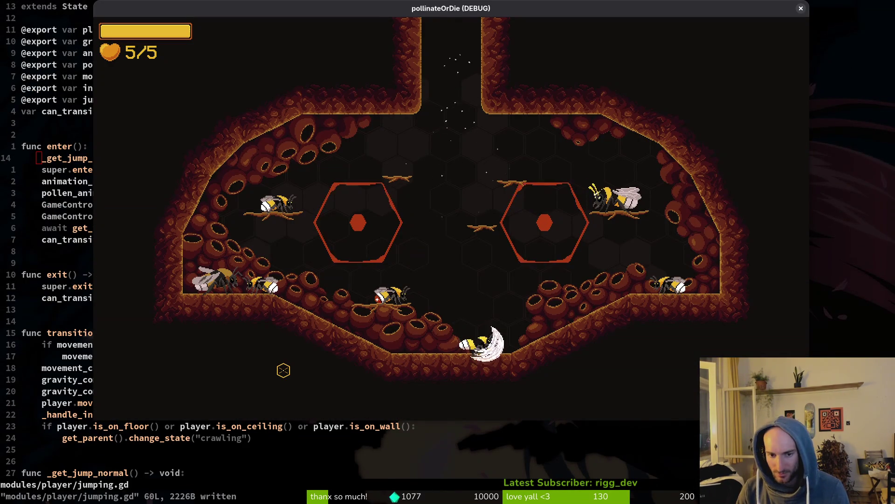
Jump, fly up, drop, and turn the bee left in the cave, then quit the game
{"action": "key", "text": "space"}
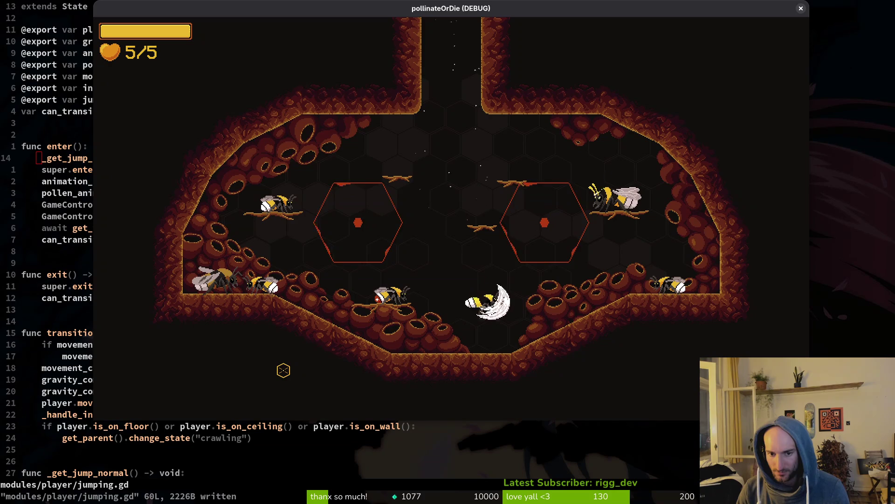
{"action": "key", "text": "space"}
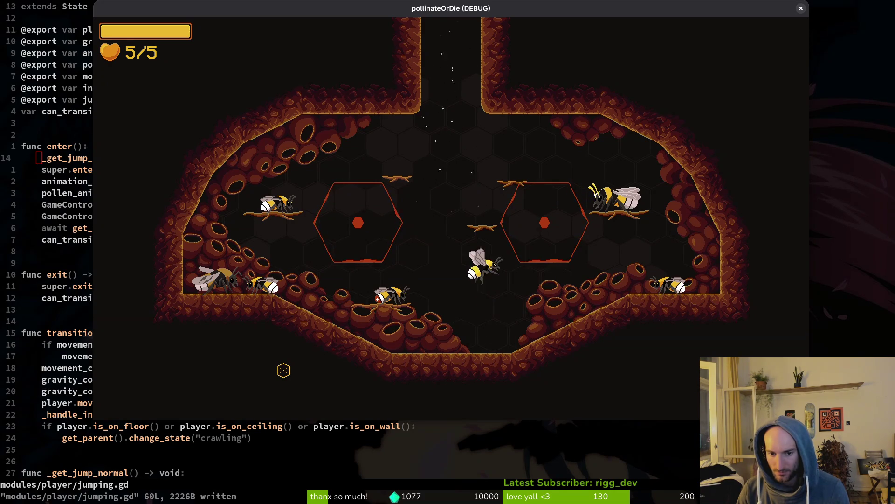
{"action": "key", "text": "space"}
{"action": "key", "text": "a"}
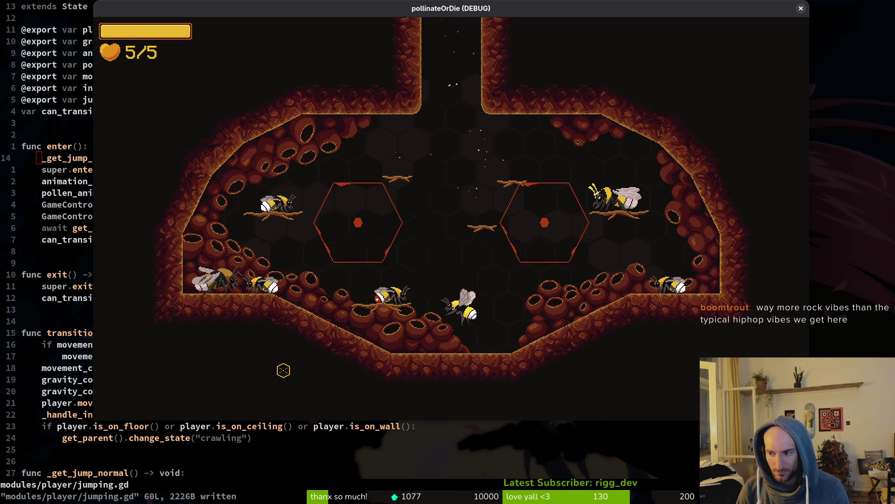
{"action": "key", "text": "space"}
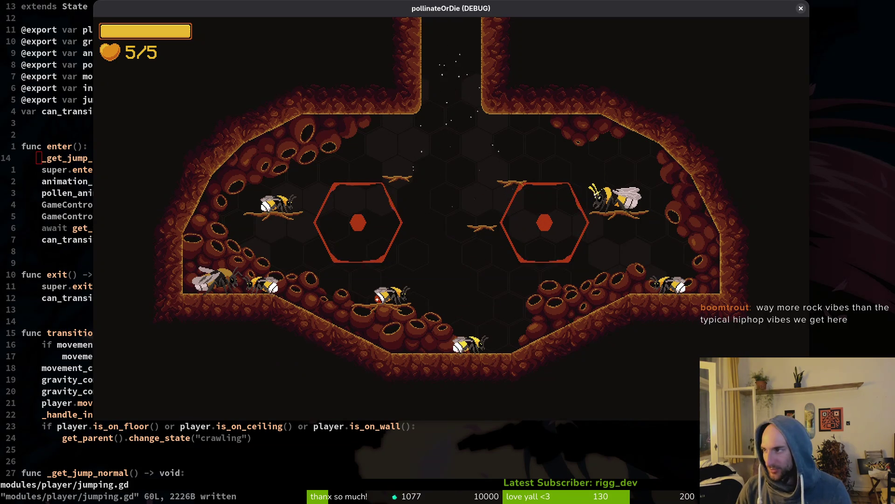
{"action": "key", "text": "alt+Tab"}
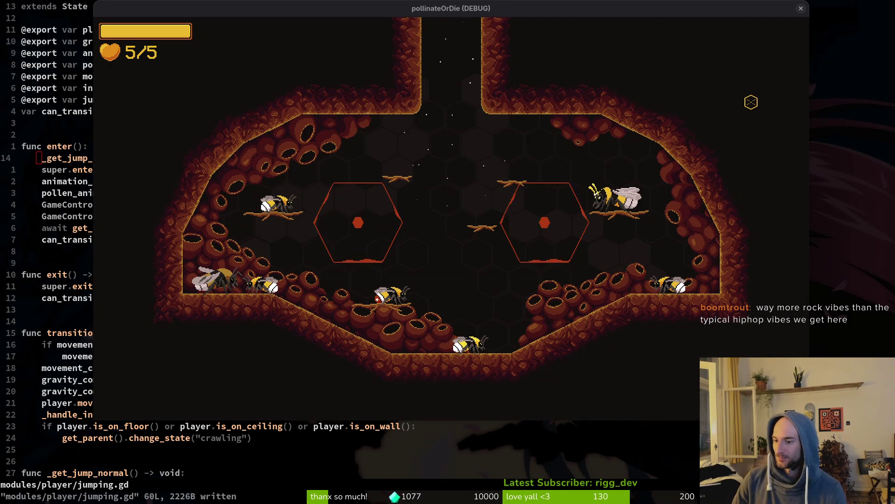
{"action": "key", "text": "Escape"}
{"action": "key", "text": "Escape"}
Close the game, save jumping.gd, quit vim, and launch tig
{"action": "key", "text": "alt+F4"}
{"action": "type", "text": ":write"}
{"action": "key", "text": "Return"}
{"action": "type", "text": ":wq"}
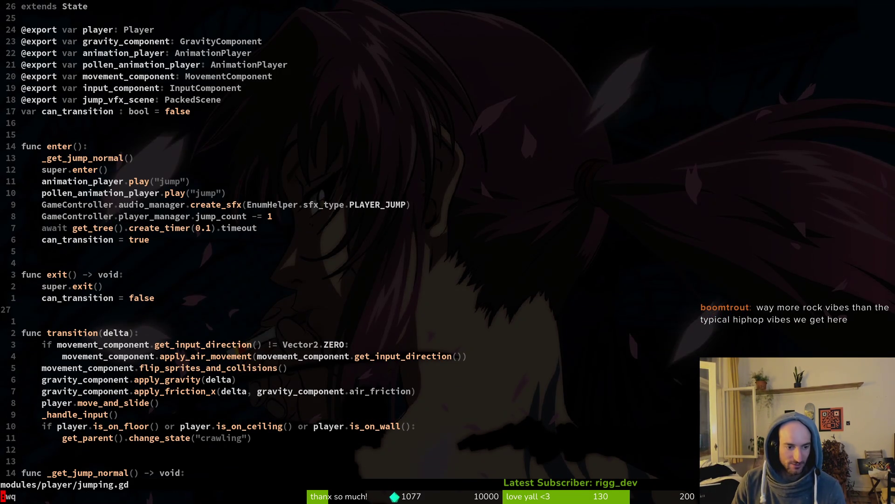
{"action": "key", "text": "Return"}
{"action": "type", "text": "tig"}
{"action": "key", "text": "Return"}
Revert input_buffer.manager.gd, doublejumping.gd, falling.gd and jumping.gd in tig, then quit
{"action": "key", "text": "Down"}
{"action": "key", "text": "Down"}
{"action": "key", "text": "Down"}
{"action": "key", "text": "Return"}
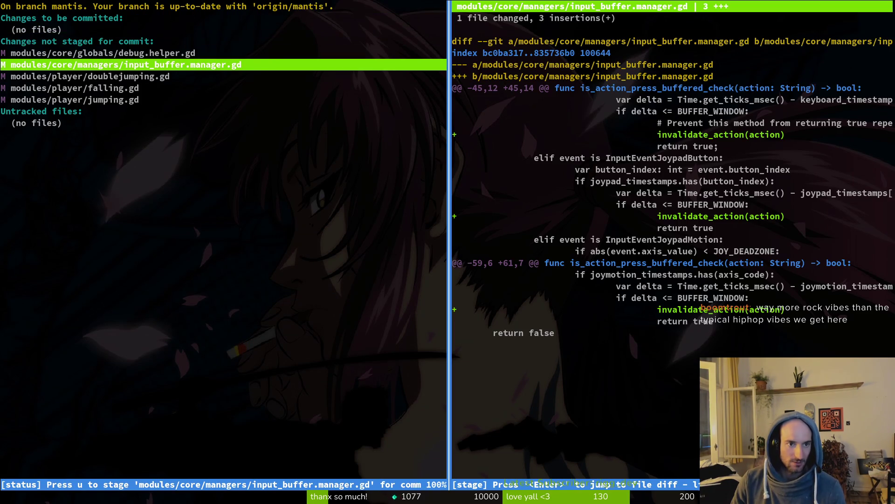
{"action": "key", "text": "exclam"}
{"action": "type", "text": "y"}
{"action": "key", "text": "exclam"}
{"action": "type", "text": "y"}
{"action": "key", "text": "exclam"}
{"action": "type", "text": "y"}
{"action": "key", "text": "exclam"}
{"action": "type", "text": "y"}
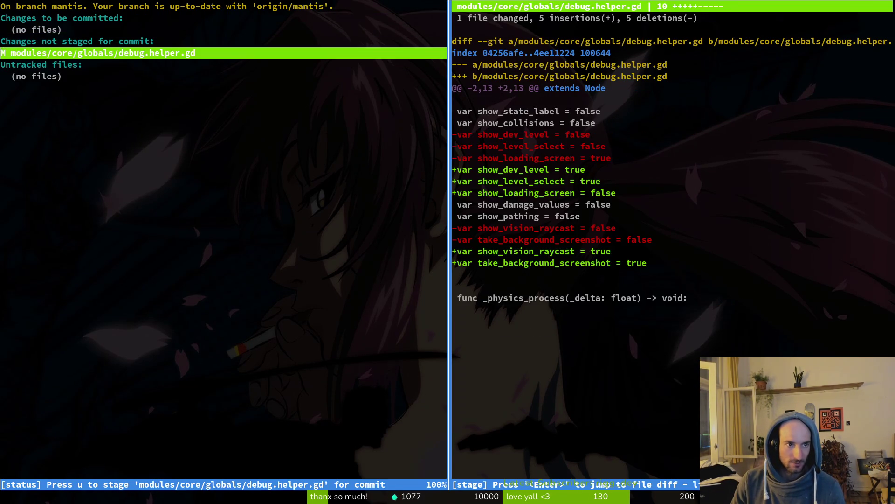
{"action": "key", "text": "q"}
{"action": "key", "text": "q"}
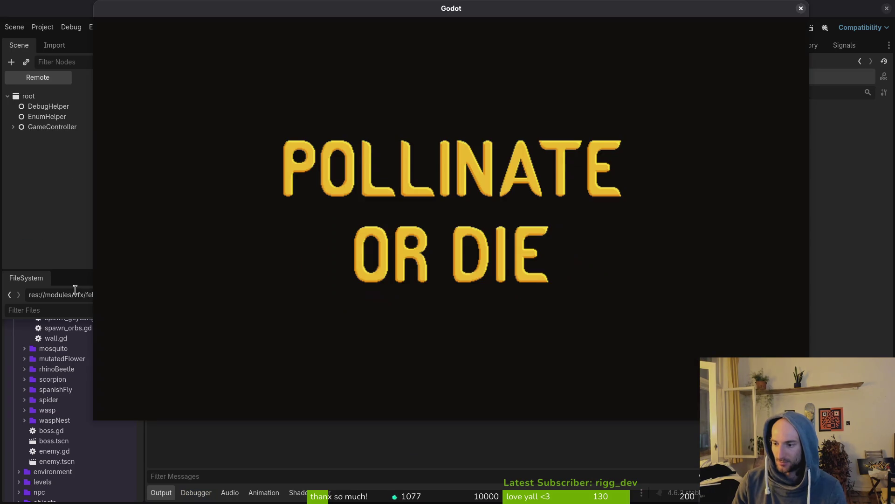
Enter gameplay from the title screen, walk the bee left, pause, and stop the game
{"action": "key", "text": "Return"}
{"action": "key", "text": "a"}
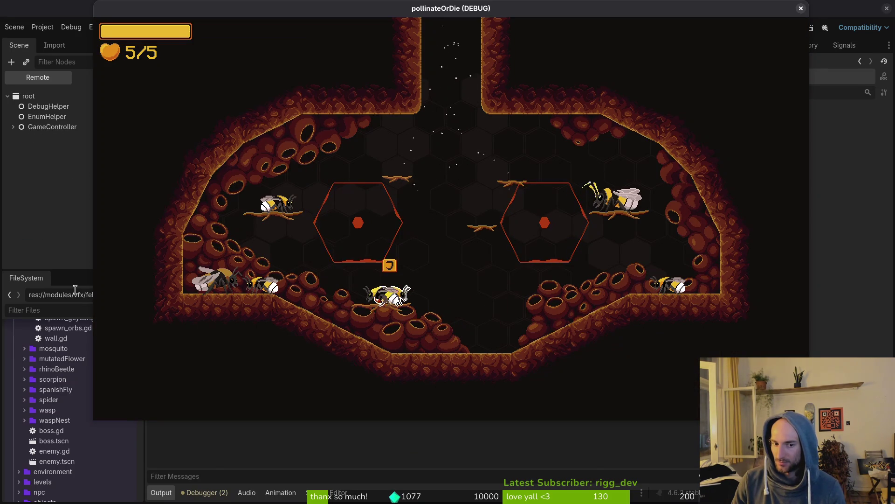
{"action": "key", "text": "Escape"}
{"action": "key", "text": "Escape"}
{"action": "key", "text": "F8"}
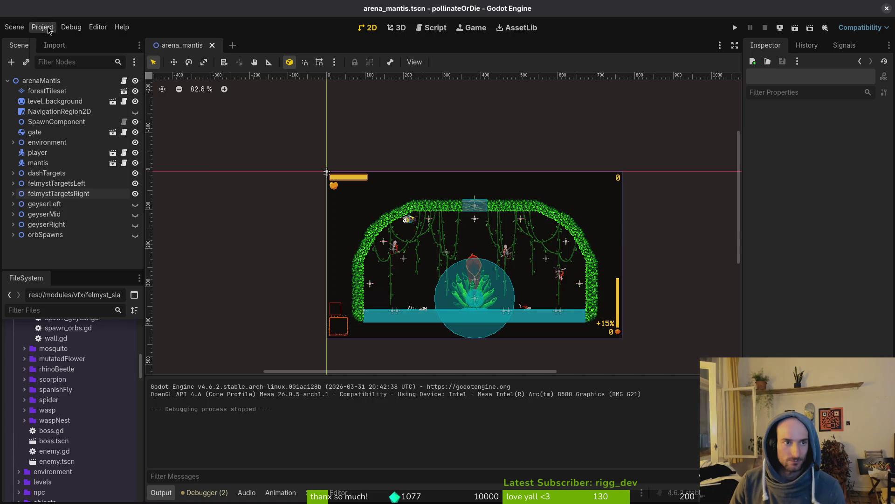
Delete the user data folder's logs, save file and shader cache, then browse to pollinateBuilds/linux
{"action": "left_click", "coordinate": [42, 27]}
{"action": "left_click", "coordinate": [90, 114]}
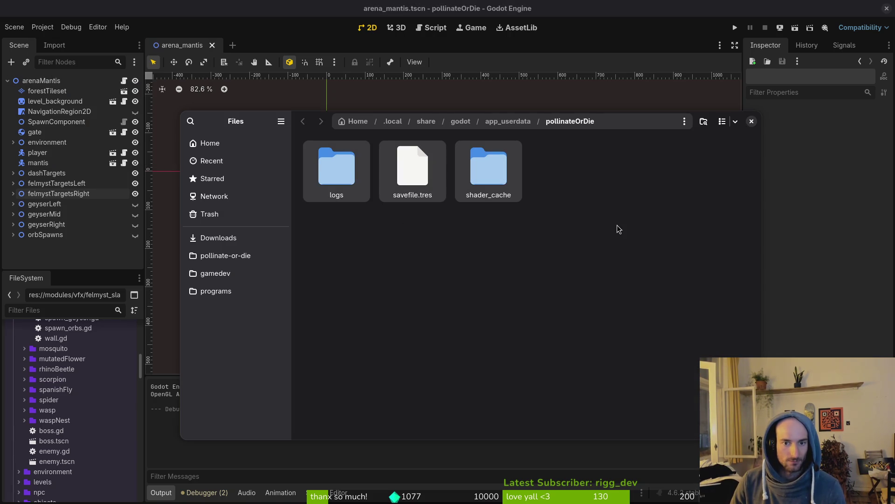
{"action": "key", "text": "Delete"}
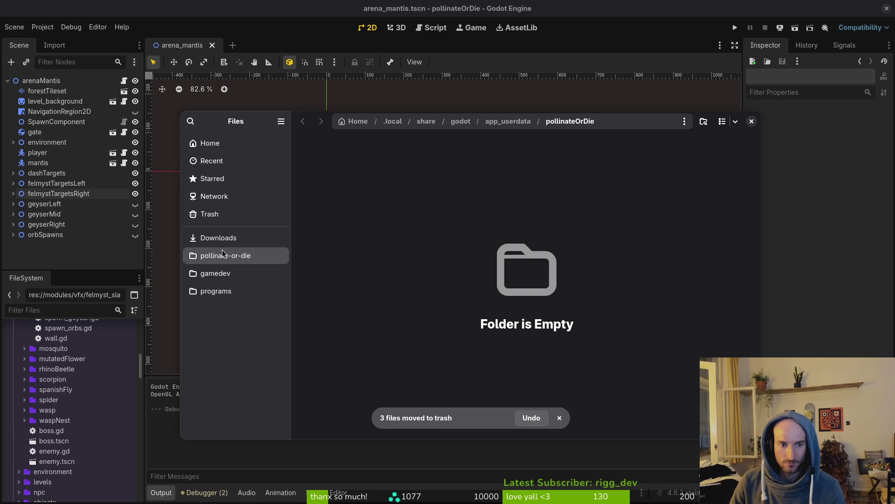
{"action": "left_click", "coordinate": [226, 256]}
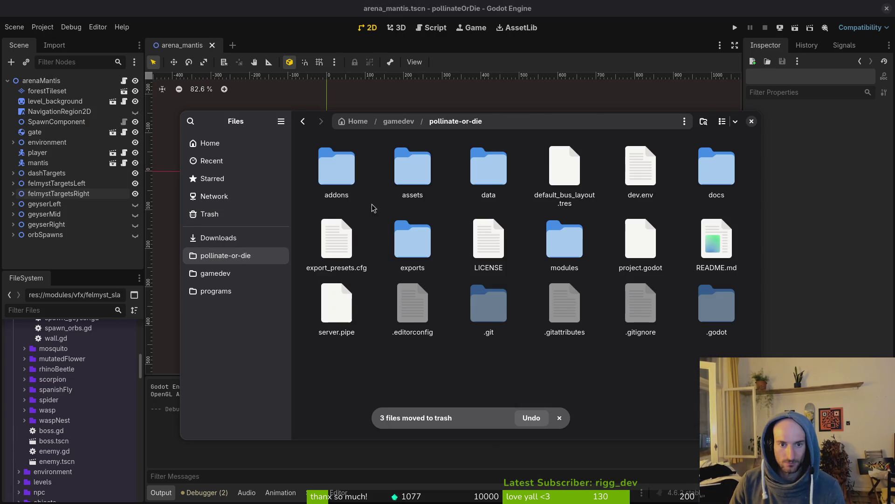
{"action": "left_click", "coordinate": [218, 238]}
{"action": "double_click", "coordinate": [341, 240]}
{"action": "double_click", "coordinate": [354, 180]}
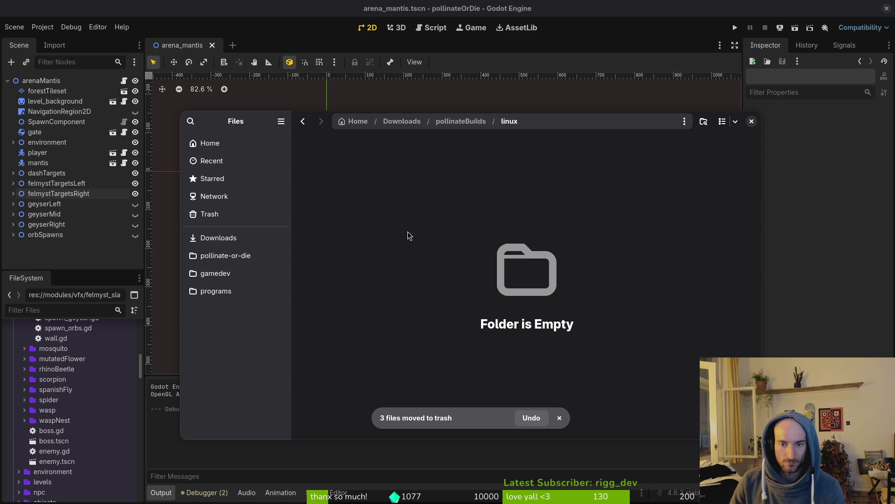
{"action": "left_click", "coordinate": [219, 238]}
Export the Linux build from Project > Export
{"action": "left_click", "coordinate": [89, 254]}
{"action": "left_click", "coordinate": [43, 27]}
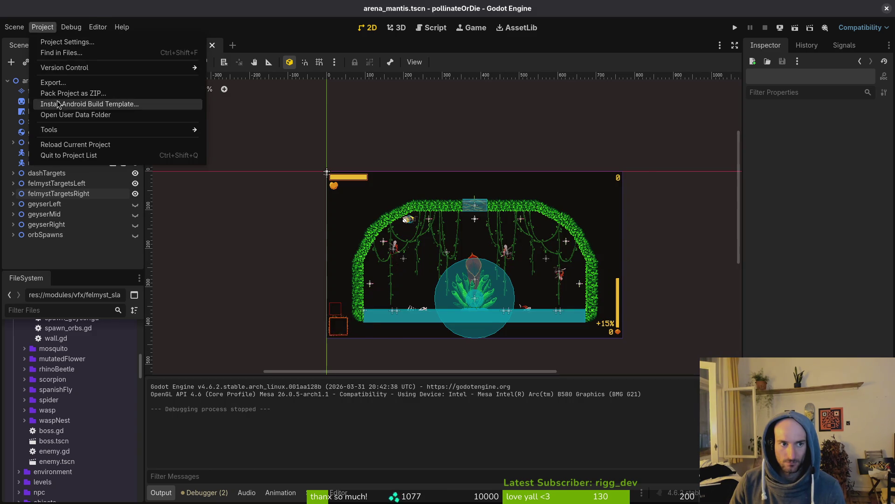
{"action": "left_click", "coordinate": [47, 86]}
{"action": "left_click", "coordinate": [487, 352]}
{"action": "left_click", "coordinate": [534, 399]}
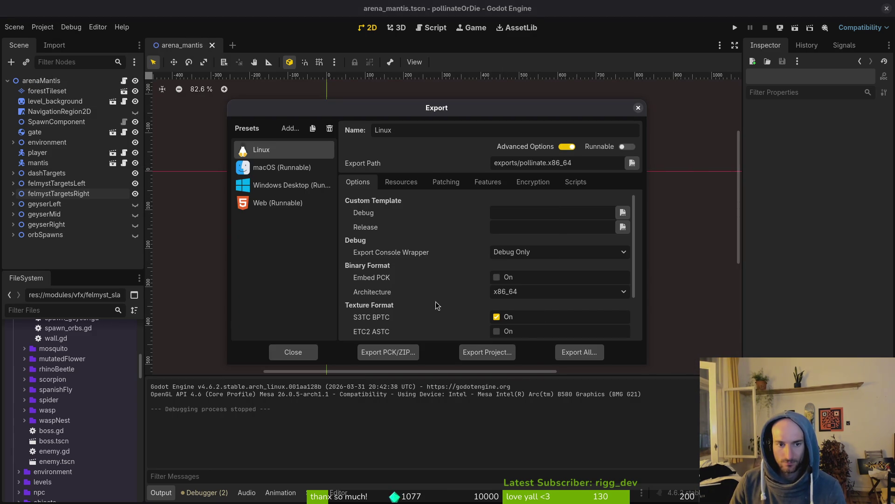
Check the exported files in pollinateBuilds/linux, then select the macOS (Runnable) preset
{"action": "key", "text": "alt+Tab"}
{"action": "left_click", "coordinate": [404, 317]}
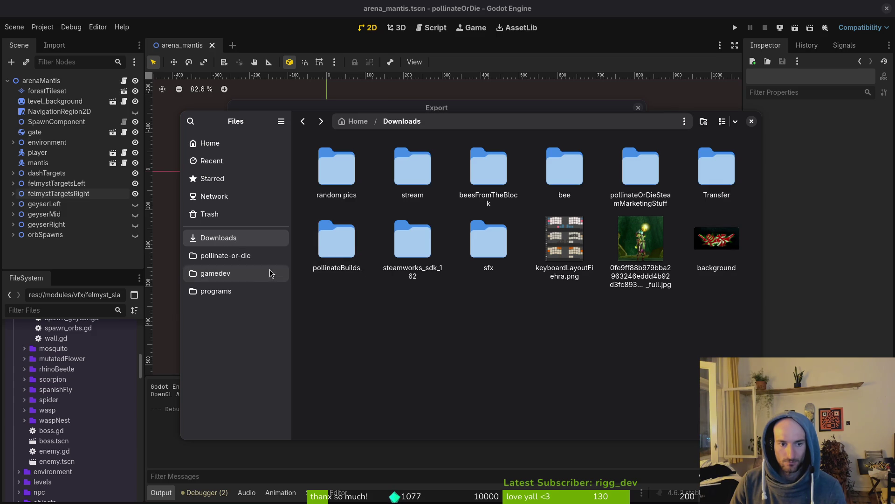
{"action": "left_click", "coordinate": [225, 255]}
{"action": "double_click", "coordinate": [401, 228]}
{"action": "left_click", "coordinate": [218, 237]}
{"action": "double_click", "coordinate": [336, 240]}
{"action": "double_click", "coordinate": [336, 168]}
{"action": "key", "text": "alt+Tab"}
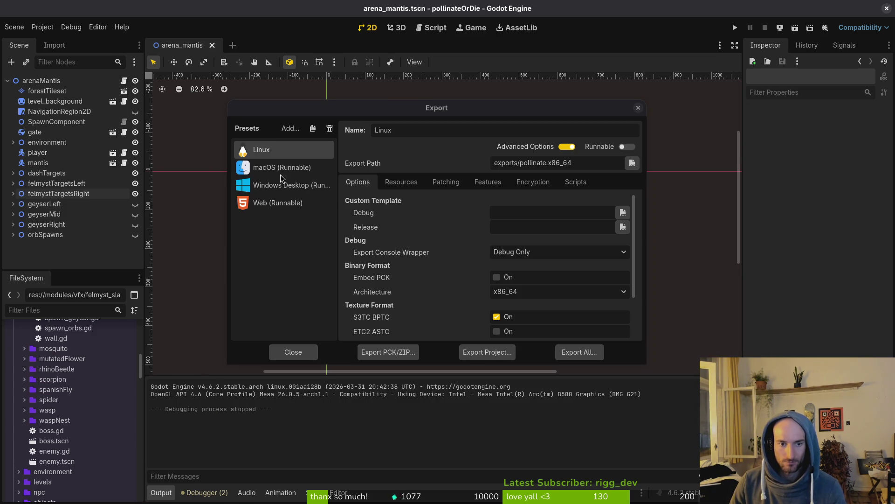
{"action": "left_click", "coordinate": [275, 167]}
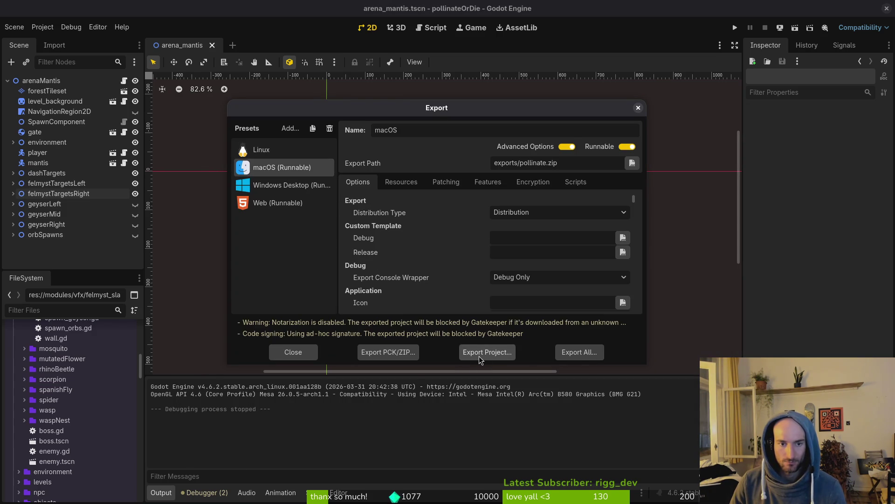
Export the macOS build as pollinate.zip and extract it in the project's exports folder
{"action": "left_click", "coordinate": [479, 354]}
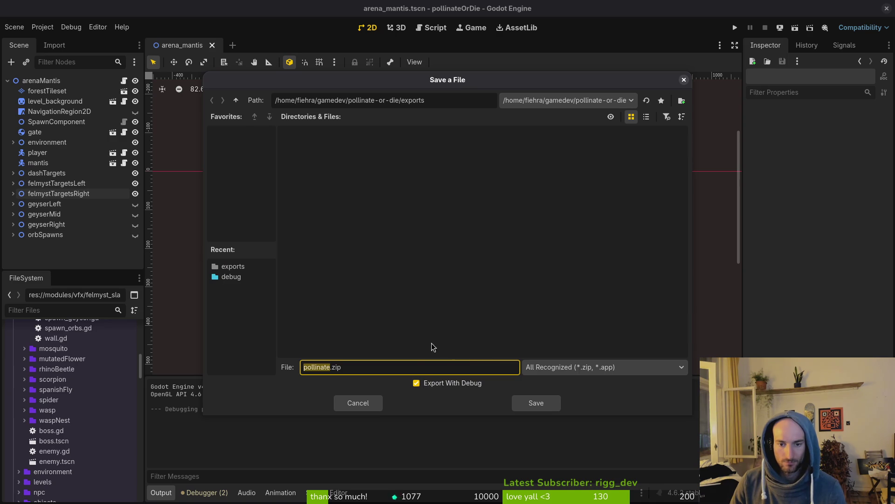
{"action": "left_click", "coordinate": [534, 404]}
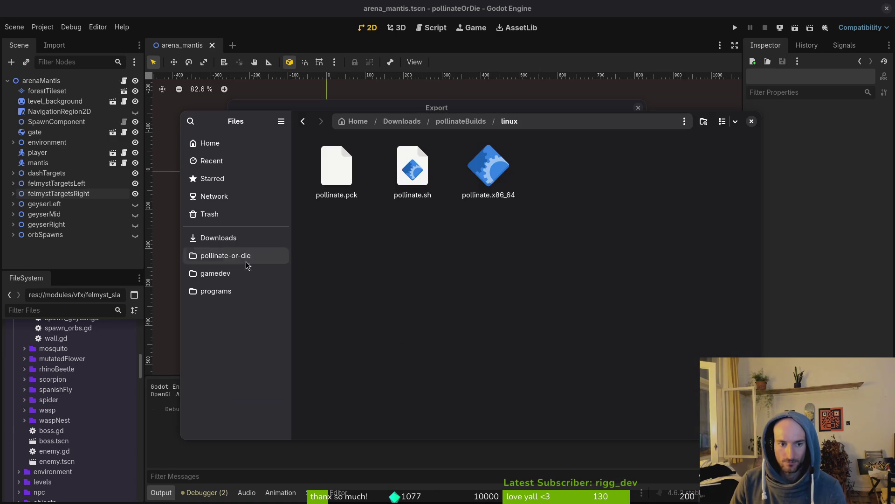
{"action": "left_click", "coordinate": [275, 238]}
{"action": "left_click", "coordinate": [415, 347]}
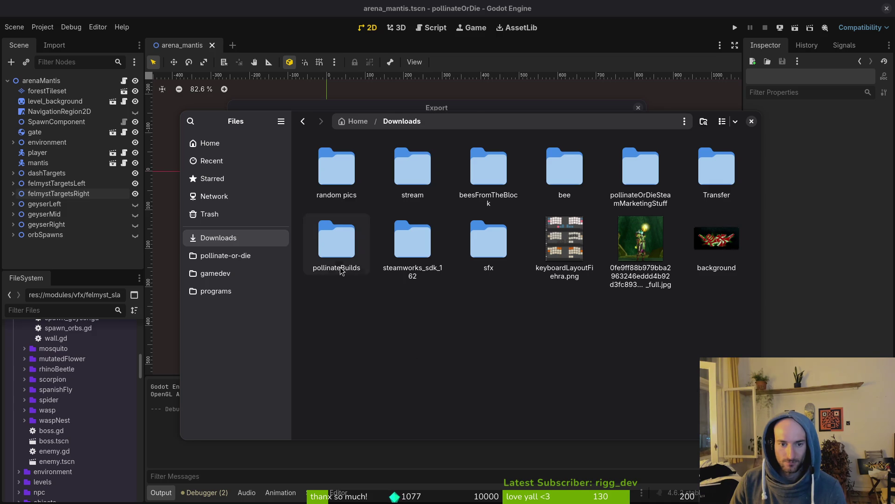
{"action": "left_click", "coordinate": [225, 256]}
{"action": "double_click", "coordinate": [412, 245]}
{"action": "double_click", "coordinate": [351, 179]}
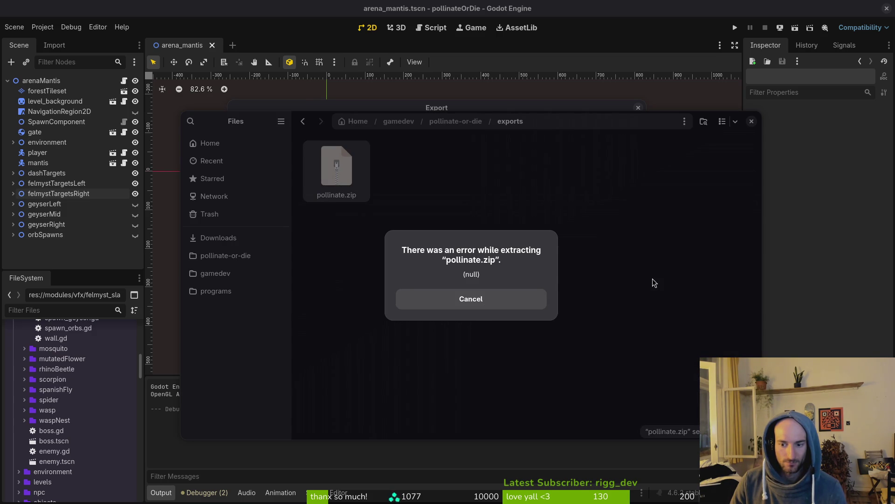
{"action": "left_click", "coordinate": [506, 299]}
{"action": "double_click", "coordinate": [348, 174]}
Move pollinateOrDie.app into Downloads/pollinateBuilds/mac
{"action": "double_click", "coordinate": [336, 168]}
{"action": "left_click", "coordinate": [336, 168]}
{"action": "key", "text": "ctrl+x"}
{"action": "left_click", "coordinate": [218, 237]}
{"action": "double_click", "coordinate": [342, 251]}
{"action": "double_click", "coordinate": [422, 177]}
{"action": "key", "text": "alt+Left"}
{"action": "key", "text": "alt+Left"}
Delete the leftover pollinate folder and pollinate.zip from the exports folder
{"action": "left_click", "coordinate": [225, 255]}
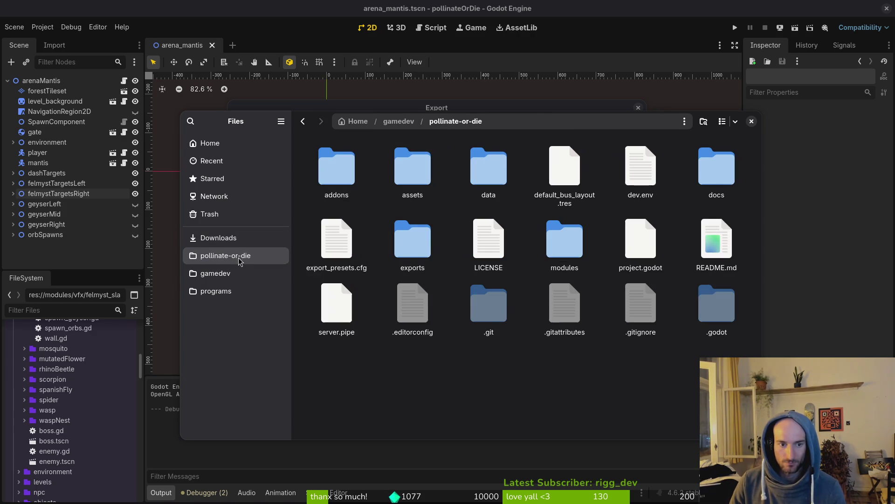
{"action": "double_click", "coordinate": [443, 262]}
{"action": "key", "text": "ctrl+a"}
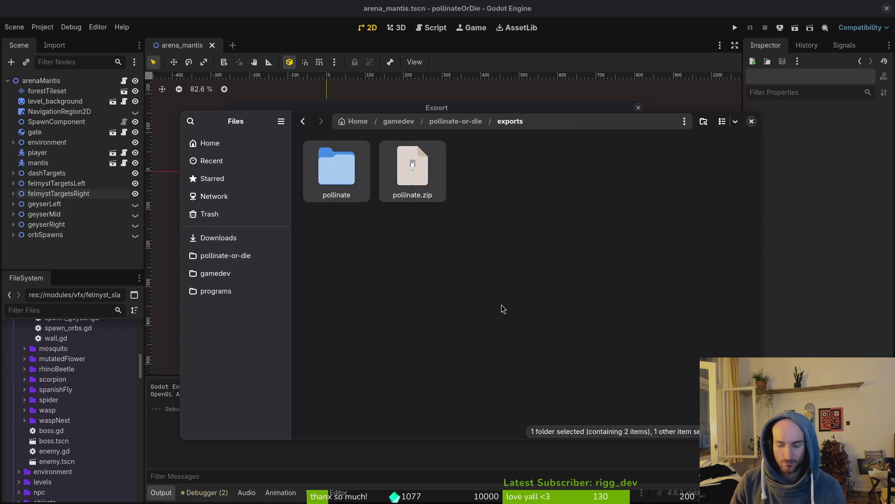
{"action": "key", "text": "Delete"}
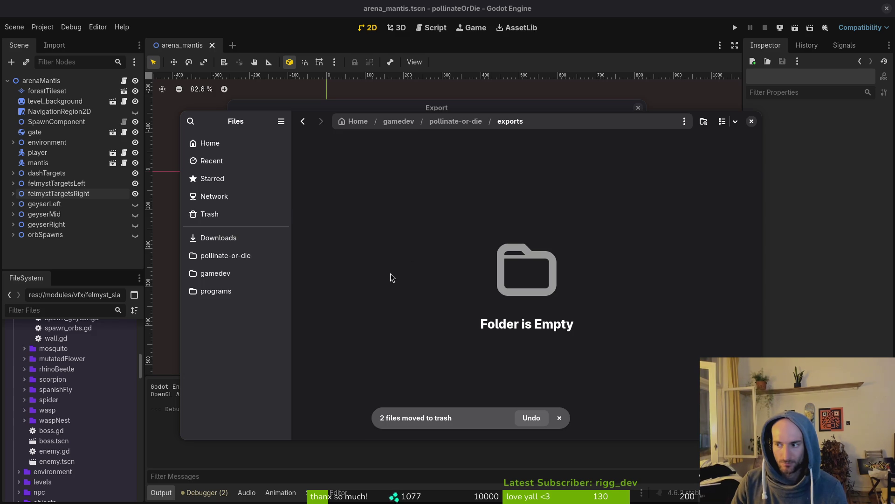
Export the Windows Desktop preset build as pollinate.exe
{"action": "key", "text": "Escape"}
{"action": "left_click", "coordinate": [289, 185]}
{"action": "left_click", "coordinate": [502, 357]}
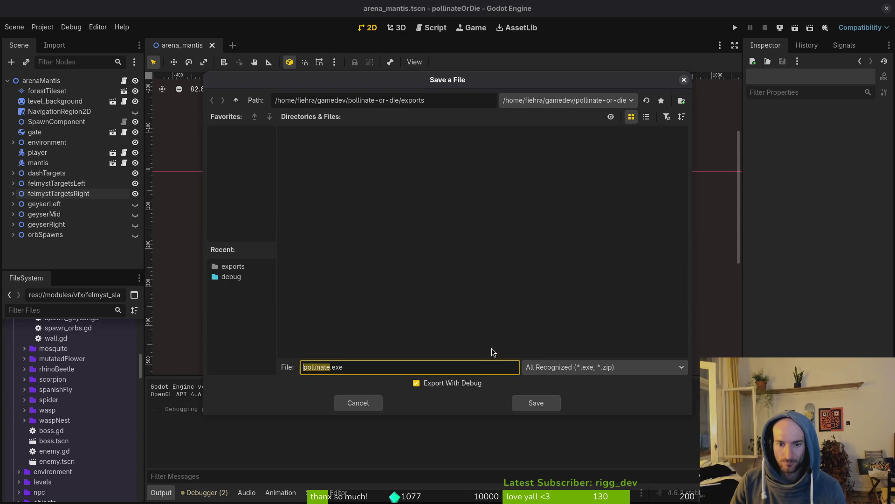
{"action": "left_click", "coordinate": [526, 402]}
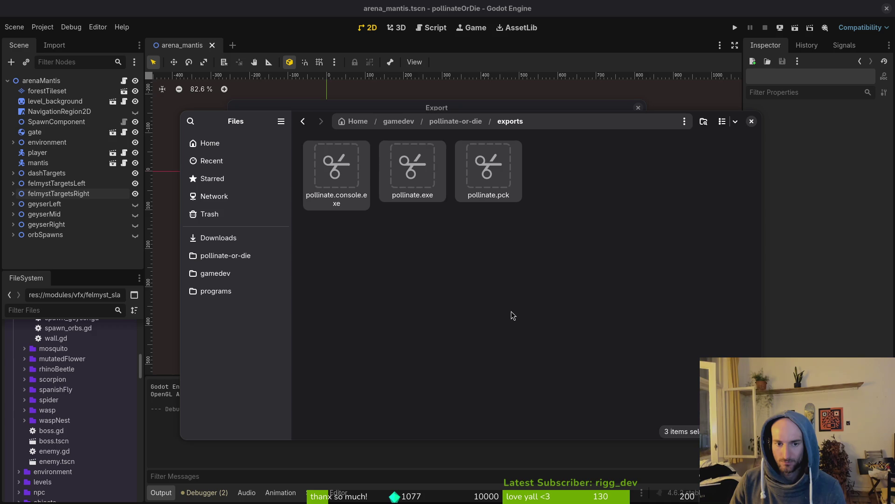
Check the Downloads/pollinateBuilds/windows folder, then close the file chooser
{"action": "left_click", "coordinate": [218, 238]}
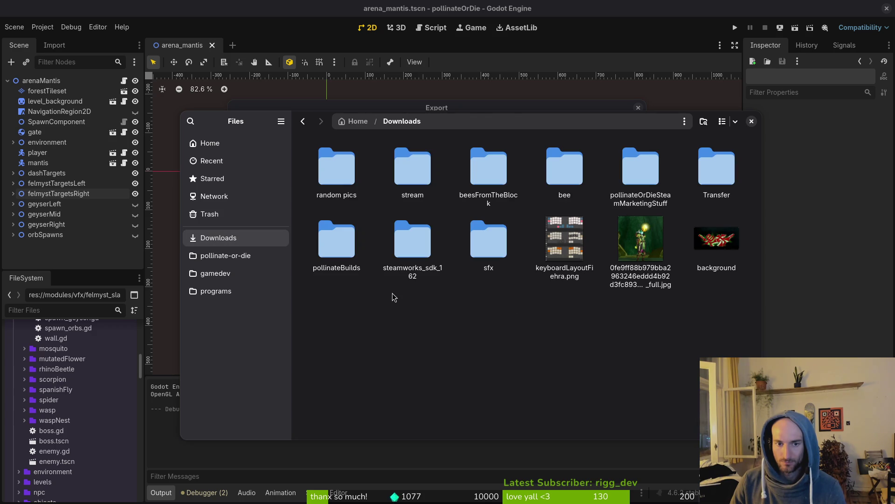
{"action": "double_click", "coordinate": [337, 243]}
{"action": "double_click", "coordinate": [575, 182]}
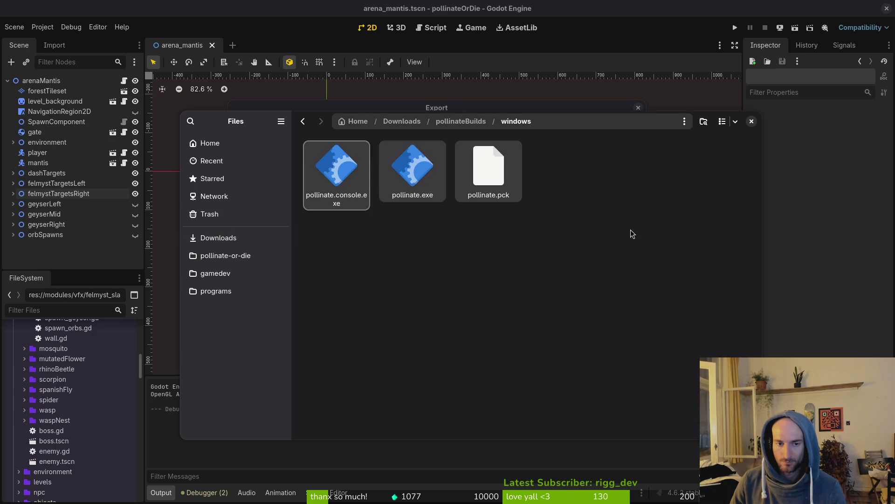
{"action": "left_click", "coordinate": [751, 121]}
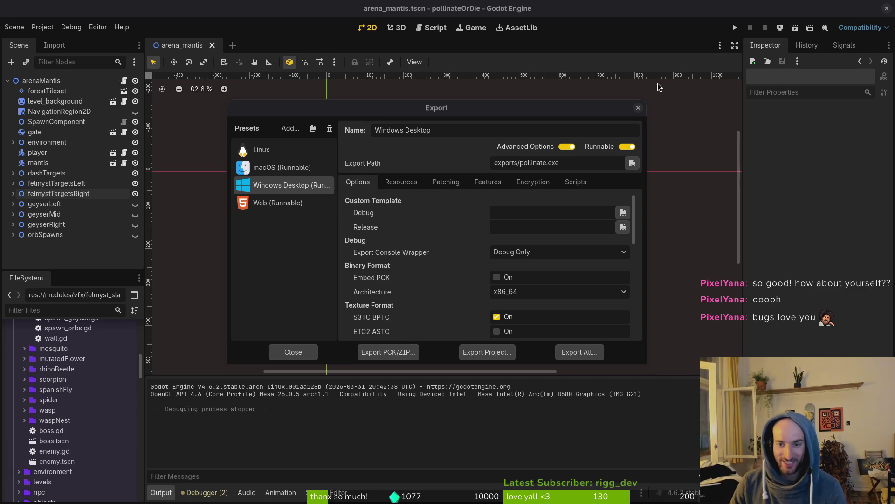
Close the Export window to return to arena_mantis.tscn, then show the open-windows overview
{"action": "left_click", "coordinate": [638, 109]}
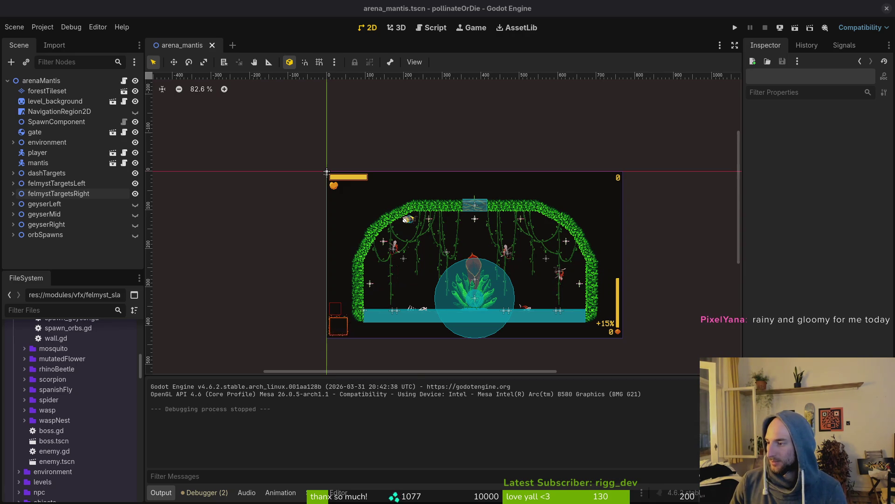
{"action": "key", "text": "super"}
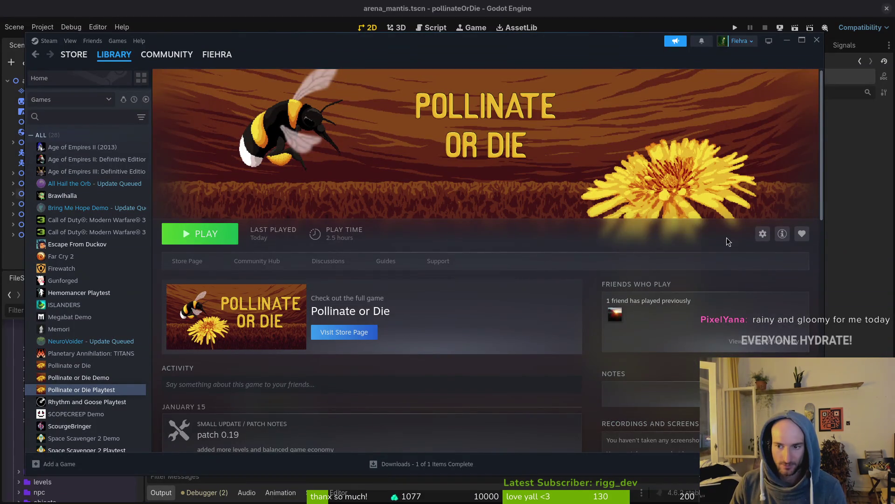
Verify integrity of the Pollinate or Die Playtest's beta files, then launch the playtest
{"action": "left_click", "coordinate": [763, 234]}
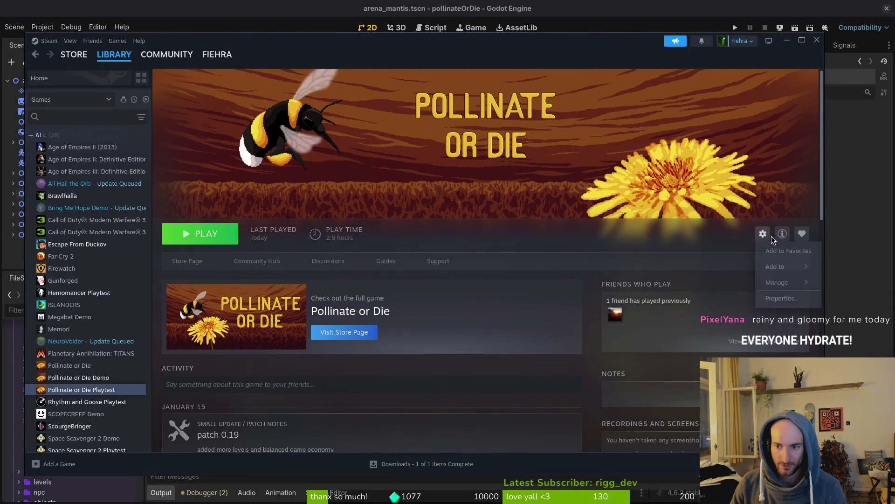
{"action": "left_click", "coordinate": [783, 297]}
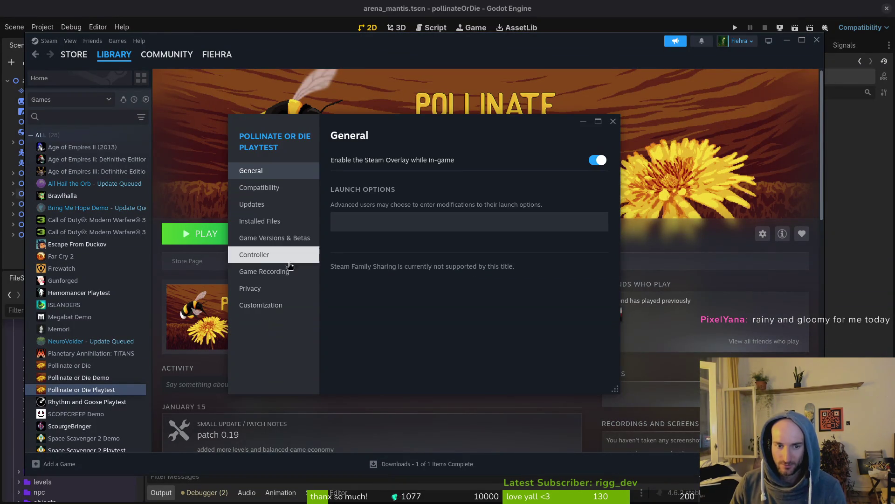
{"action": "left_click", "coordinate": [262, 221]}
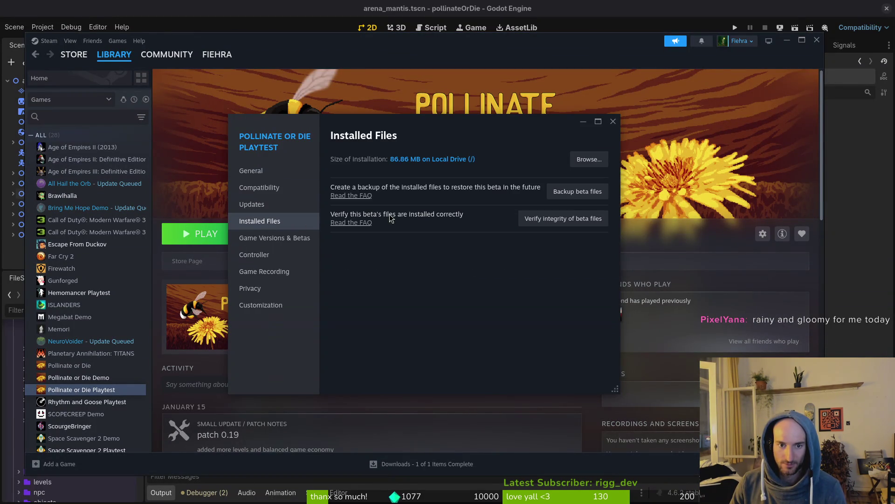
{"action": "left_click", "coordinate": [577, 223]}
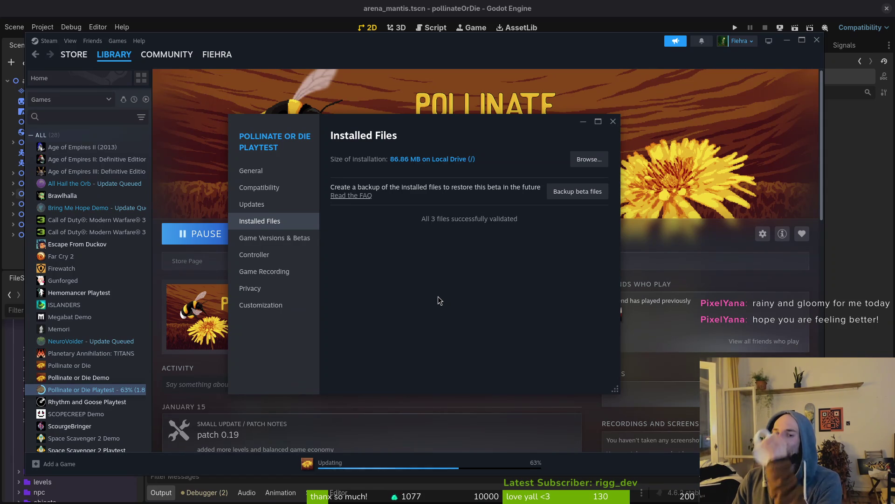
{"action": "left_click", "coordinate": [612, 122]}
{"action": "left_click", "coordinate": [200, 233]}
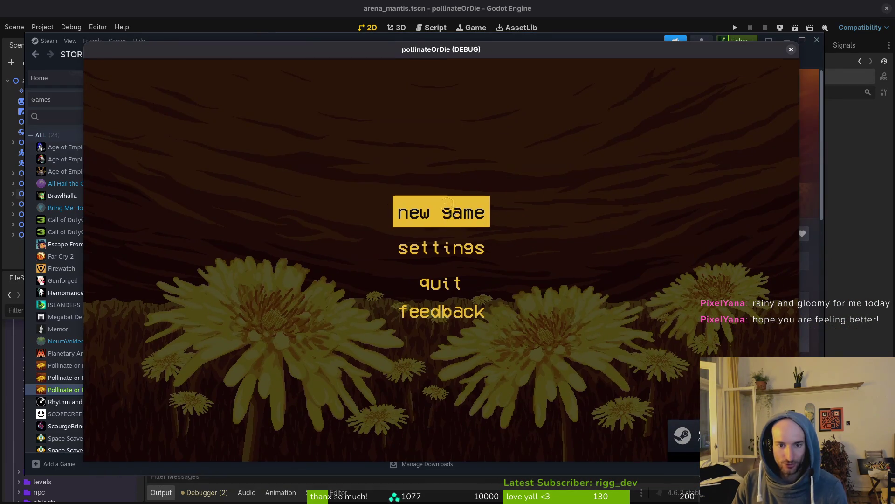
Start a new game, skip the bee's dialogue, then close the game and Steam
{"action": "left_click", "coordinate": [450, 213]}
{"action": "key", "text": "space"}
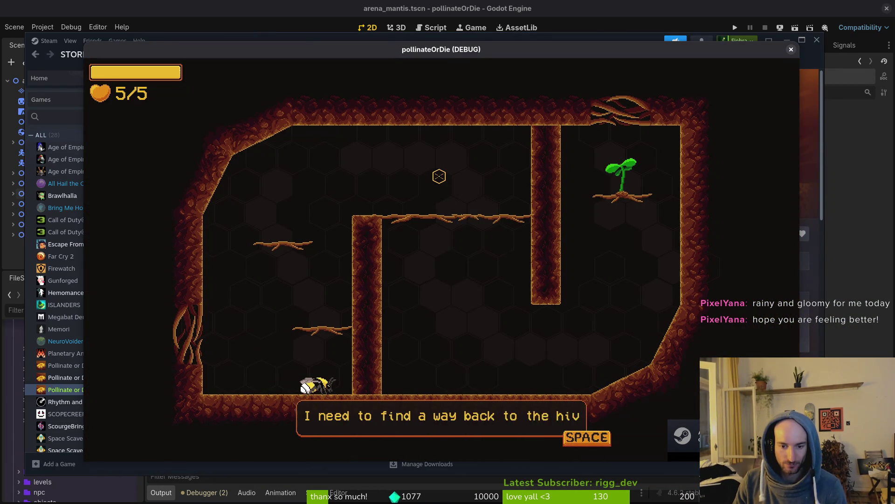
{"action": "key", "text": "space"}
{"action": "key", "text": "space"}
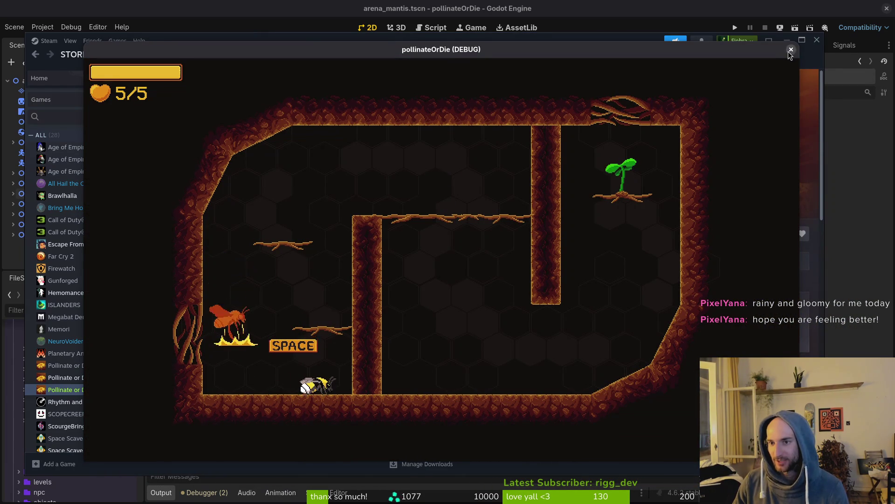
{"action": "left_click", "coordinate": [791, 49]}
{"action": "left_click", "coordinate": [820, 41]}
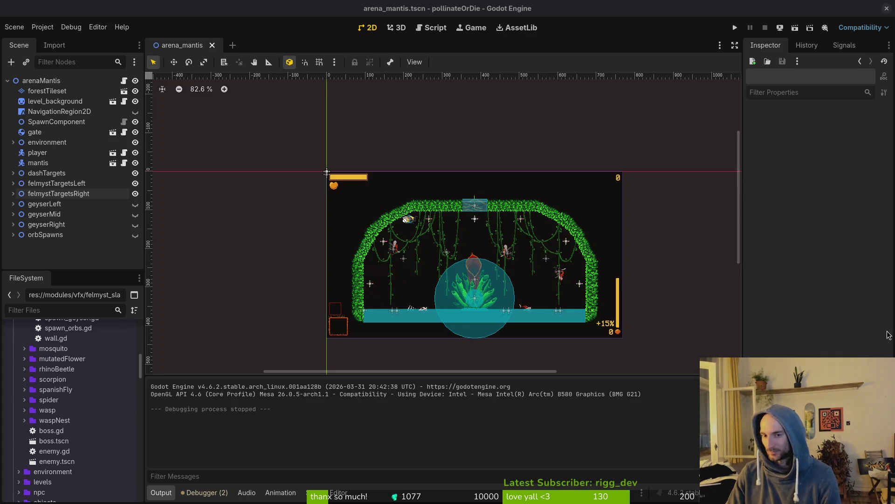
{"action": "key", "text": "alt+Tab"}
Draw a straight line along the orange dash's red outer edge on Layer 7
{"action": "scroll", "coordinate": [643, 239], "scroll_direction": "up", "scroll_amount": 3}
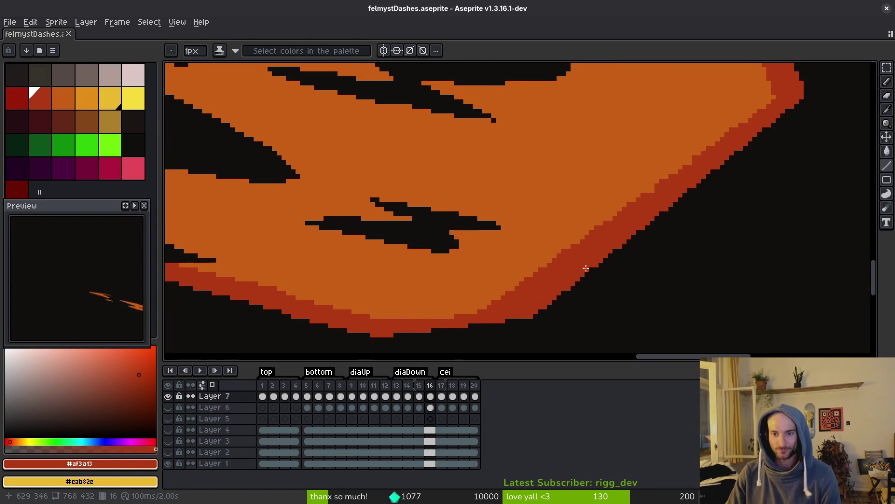
{"action": "scroll", "coordinate": [495, 339], "scroll_direction": "up", "scroll_amount": 1}
{"action": "scroll", "coordinate": [690, 186], "scroll_direction": "down", "scroll_amount": 4}
{"action": "left_click_drag", "start_coordinate": [640, 218], "coordinate": [759, 135]}
{"action": "scroll", "coordinate": [756, 137], "scroll_direction": "up", "scroll_amount": 2}
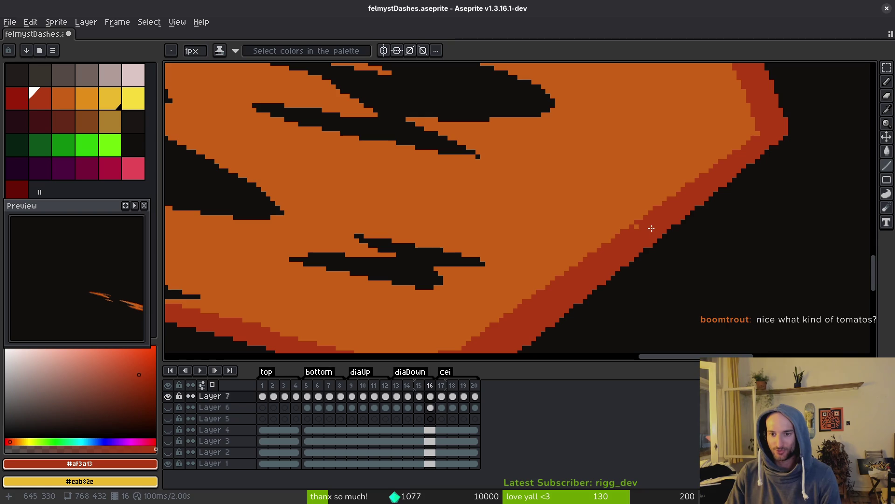
{"action": "left_click_drag", "start_coordinate": [635, 242], "coordinate": [657, 210]}
{"action": "scroll", "coordinate": [672, 240], "scroll_direction": "up", "scroll_amount": 5}
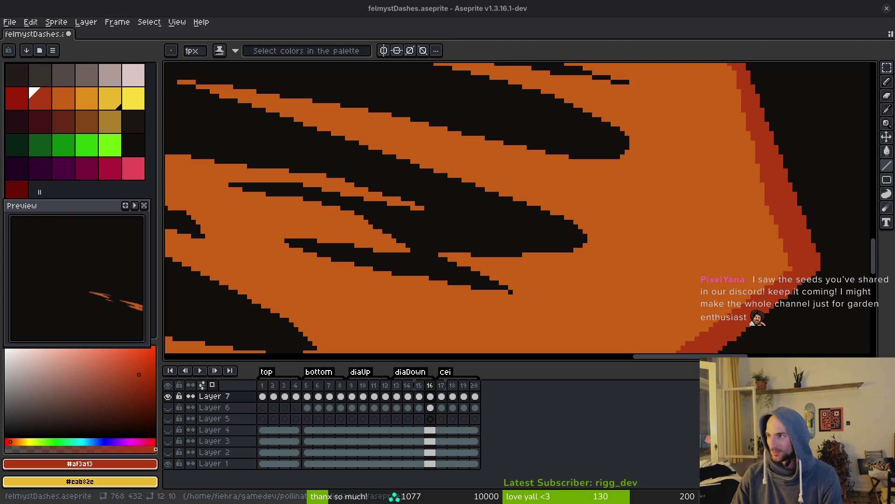
{"action": "key", "text": "alt+Tab"}
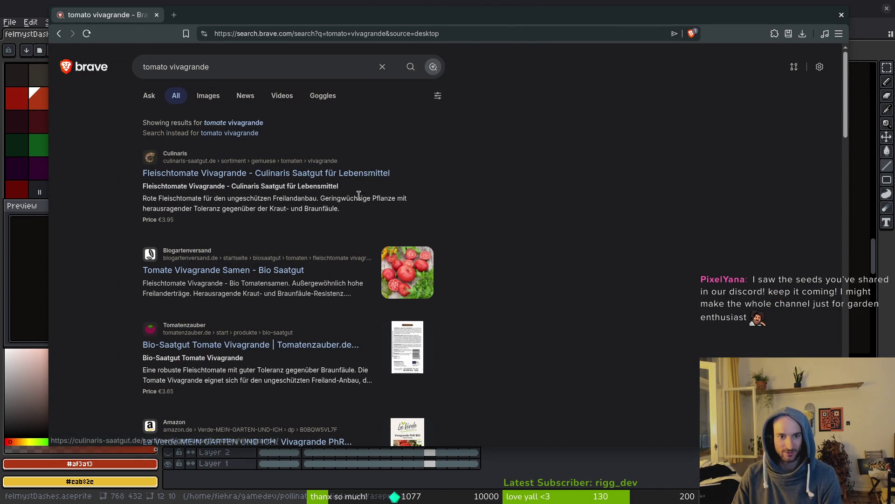
Browse tomato vivagrande image results, previewing the seed packet and halved tomato photos, then return to Aseprite
{"action": "left_click", "coordinate": [205, 97]}
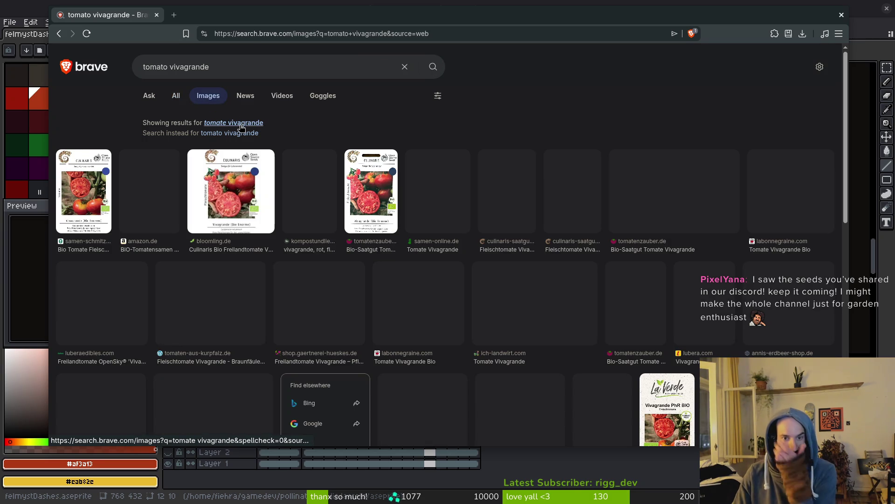
{"action": "left_click", "coordinate": [243, 203]}
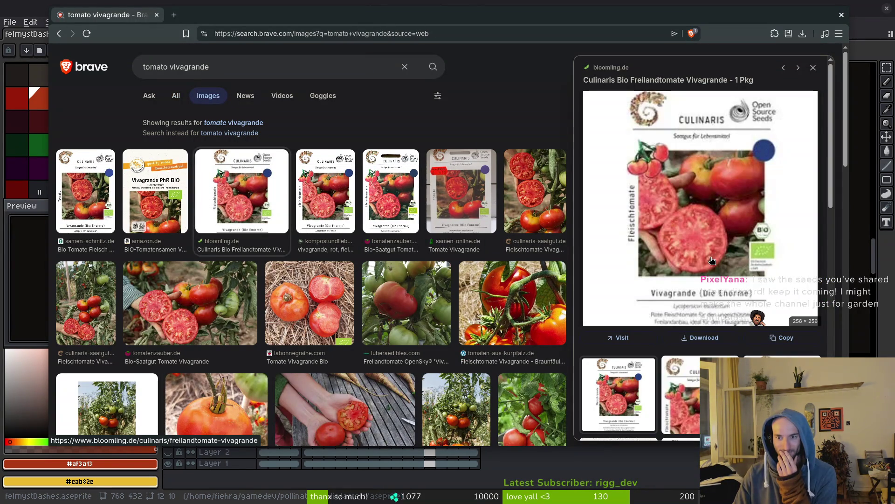
{"action": "left_click", "coordinate": [814, 69]}
{"action": "left_click", "coordinate": [524, 311]}
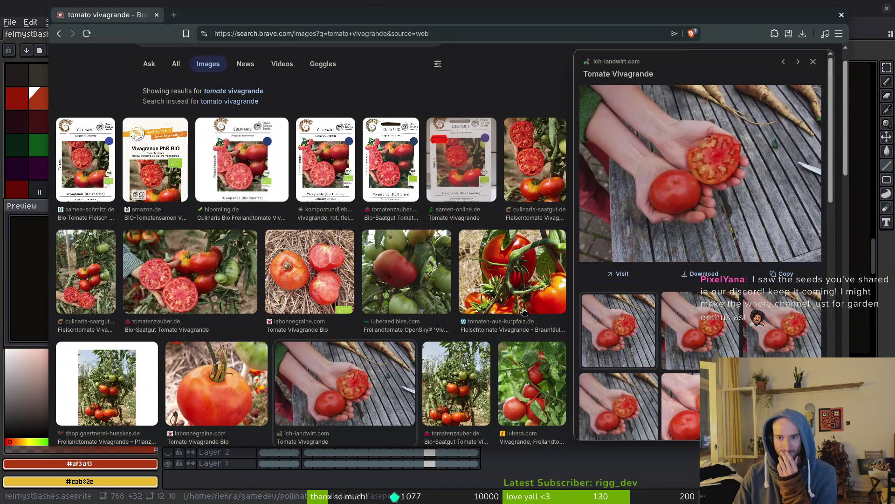
{"action": "left_click", "coordinate": [813, 62]}
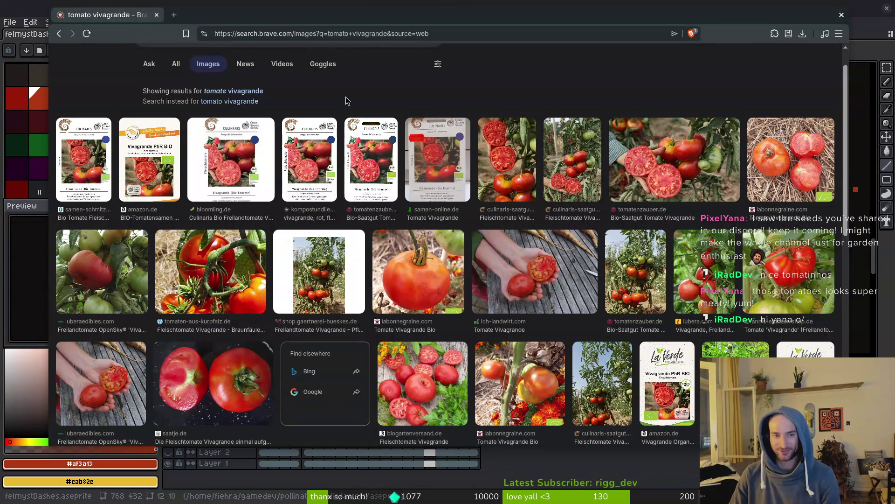
{"action": "key", "text": "alt+Tab"}
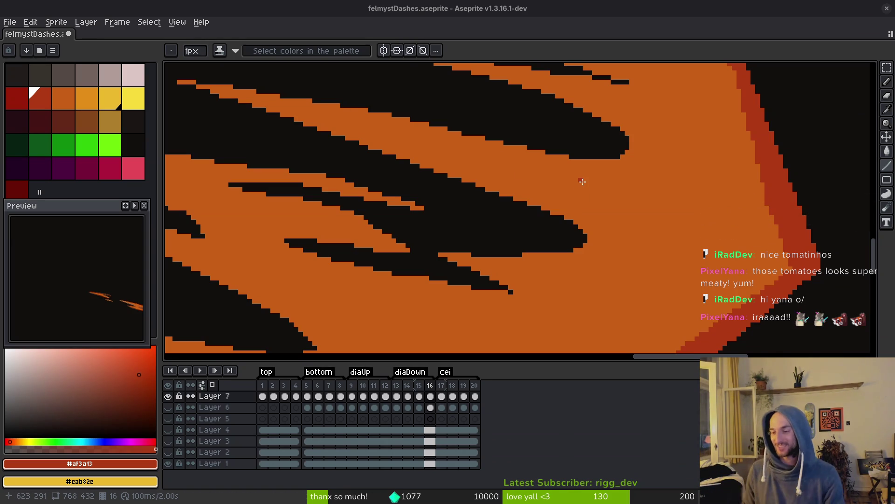
{"action": "scroll", "coordinate": [586, 275], "scroll_direction": "left", "scroll_amount": 2}
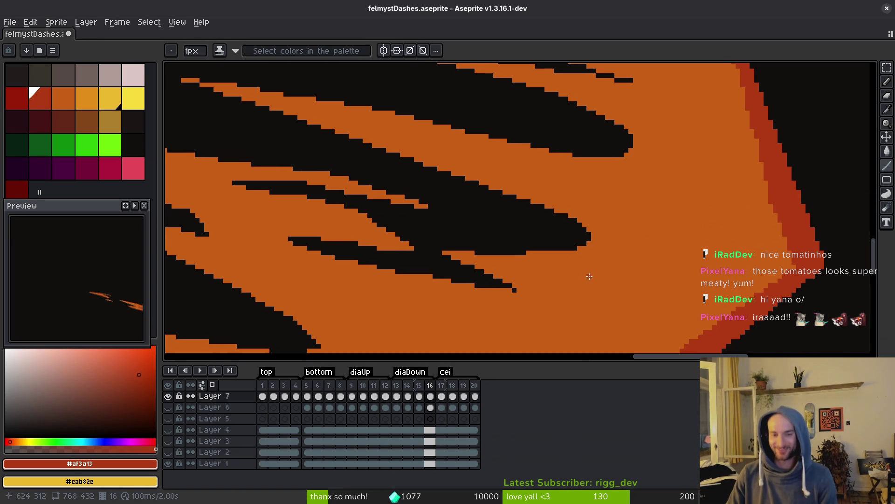
{"action": "left_click", "coordinate": [614, 256], "text": "alt"}
{"action": "scroll", "coordinate": [650, 196], "scroll_direction": "up", "scroll_amount": 2}
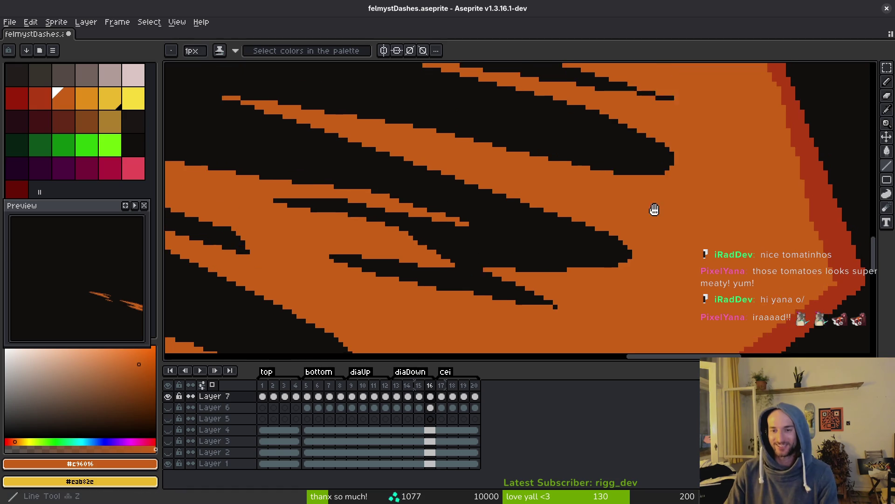
{"action": "scroll", "coordinate": [664, 301], "scroll_direction": "down", "scroll_amount": 3}
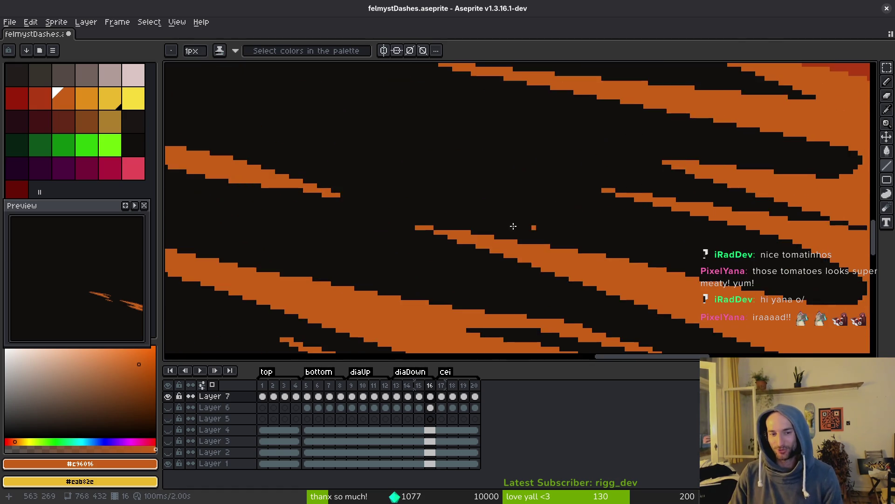
{"action": "scroll", "coordinate": [492, 230], "scroll_direction": "down", "scroll_amount": 5}
{"action": "scroll", "coordinate": [553, 234], "scroll_direction": "left", "scroll_amount": 2}
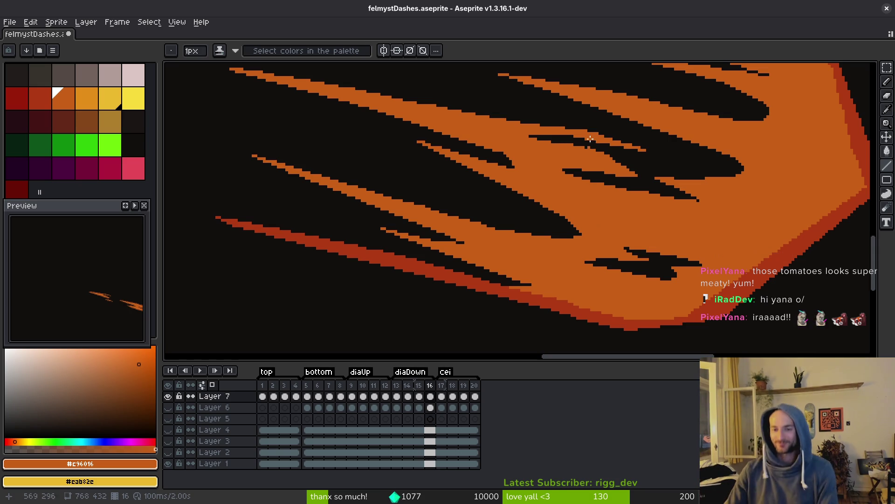
{"action": "scroll", "coordinate": [656, 236], "scroll_direction": "down", "scroll_amount": 5}
{"action": "scroll", "coordinate": [656, 236], "scroll_direction": "right", "scroll_amount": 5}
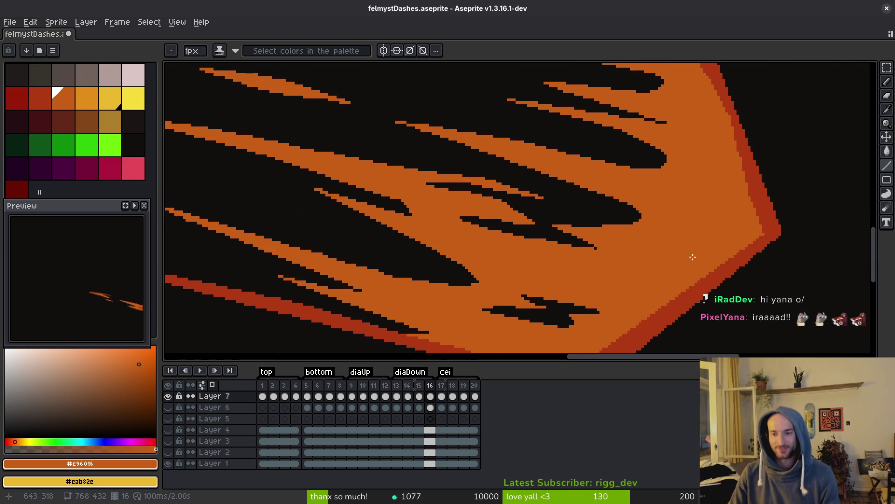
{"action": "scroll", "coordinate": [670, 258], "scroll_direction": "up", "scroll_amount": 4}
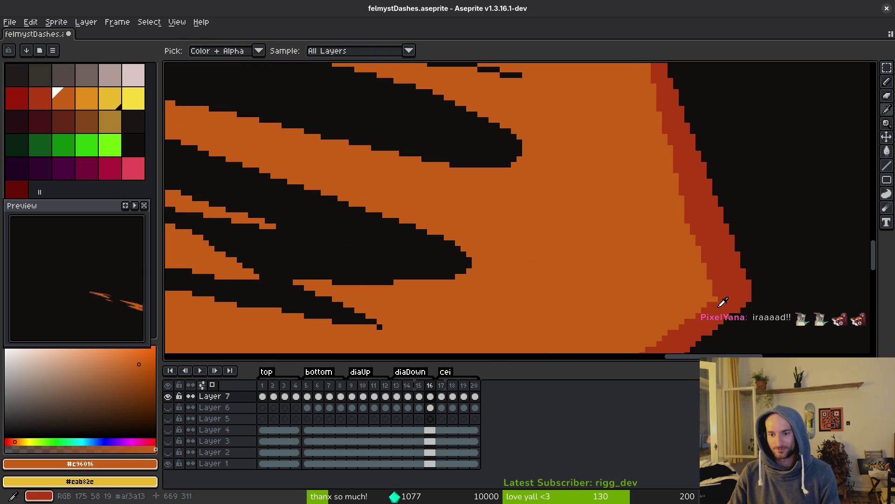
{"action": "left_click", "coordinate": [715, 300], "text": "alt"}
{"action": "scroll", "coordinate": [685, 187], "scroll_direction": "down", "scroll_amount": 1}
{"action": "scroll", "coordinate": [661, 107], "scroll_direction": "down", "scroll_amount": 1}
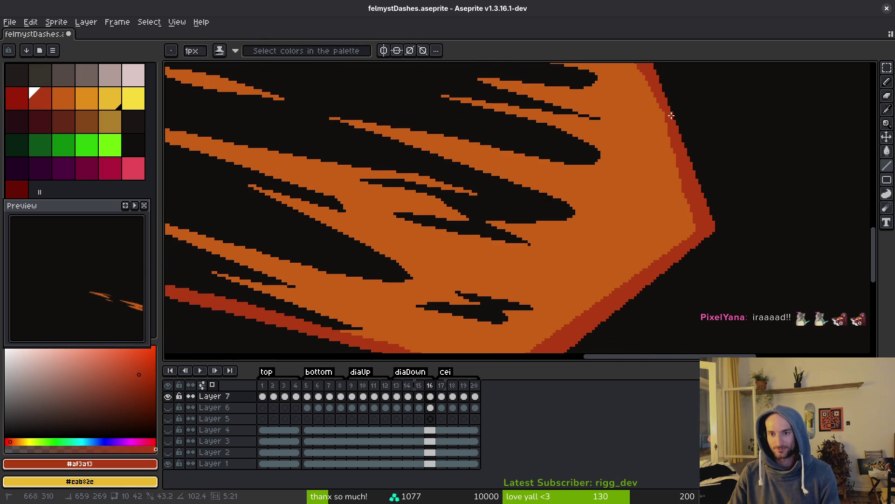
{"action": "scroll", "coordinate": [680, 194], "scroll_direction": "up", "scroll_amount": 2}
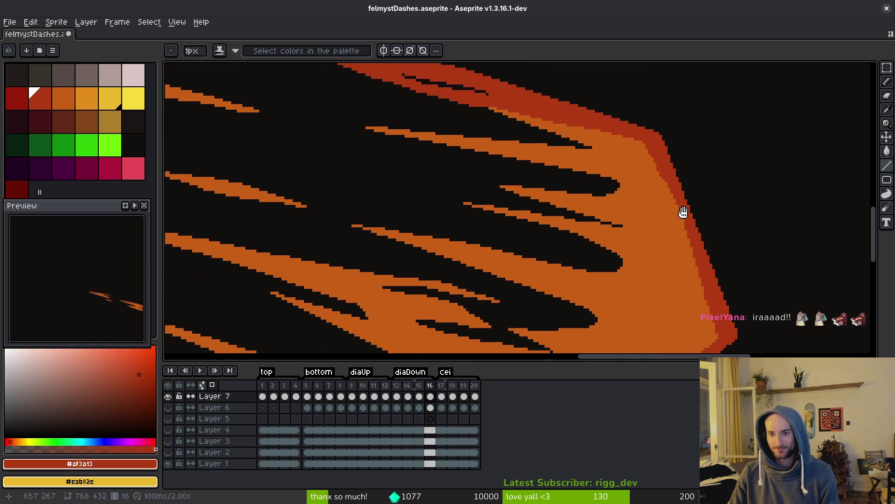
{"action": "left_click_drag", "start_coordinate": [680, 193], "coordinate": [692, 242]}
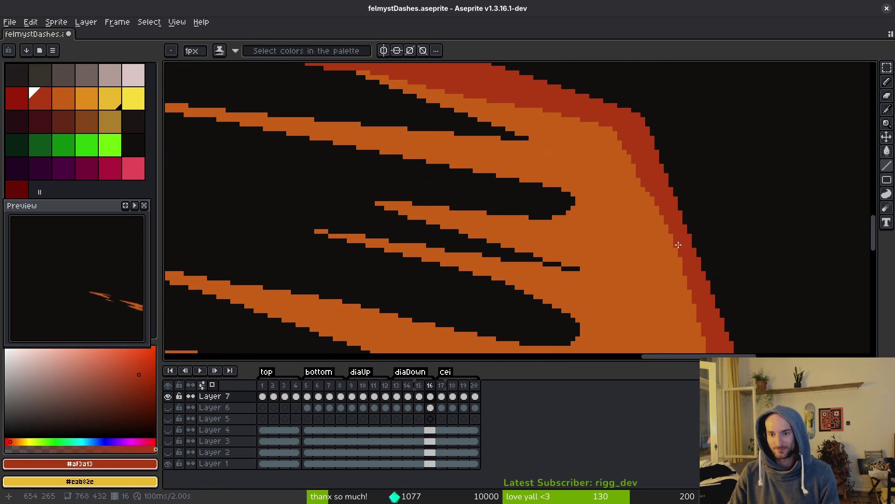
Draw a red line along the dash's edge, save, and fill the small black gap
{"action": "left_click", "coordinate": [677, 251]}
{"action": "left_click_drag", "start_coordinate": [677, 251], "coordinate": [613, 125]}
{"action": "key", "text": "ctrl+s"}
{"action": "left_click_drag", "start_coordinate": [607, 186], "coordinate": [684, 278]}
{"action": "left_click_drag", "start_coordinate": [490, 192], "coordinate": [533, 211]}
{"action": "left_click", "coordinate": [473, 178]}
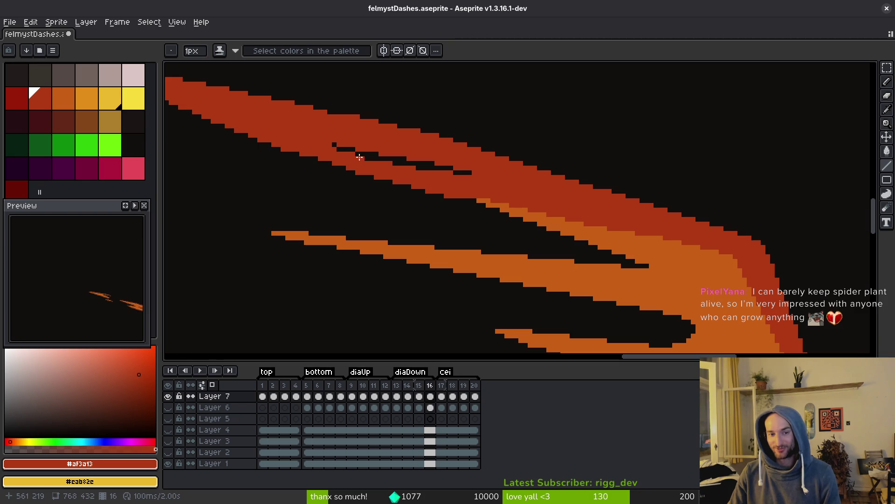
Trace a line along the red stroke and save, then undo that edit
{"action": "left_click_drag", "start_coordinate": [368, 164], "coordinate": [527, 213]}
{"action": "mouse_move", "coordinate": [620, 219]}
{"action": "left_mouse_down"}
{"action": "mouse_move", "coordinate": [680, 251]}
{"action": "mouse_move", "coordinate": [621, 238]}
{"action": "left_mouse_up"}
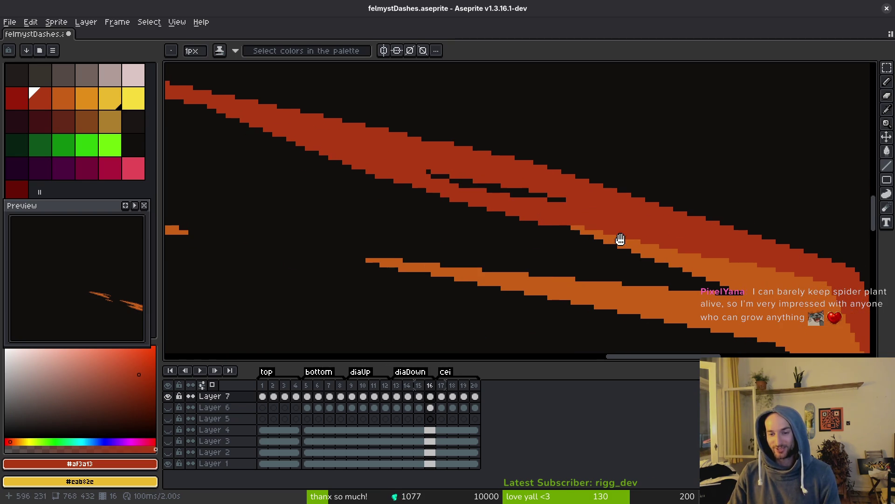
{"action": "mouse_move", "coordinate": [816, 279]}
{"action": "left_mouse_down"}
{"action": "mouse_move", "coordinate": [558, 219]}
{"action": "mouse_move", "coordinate": [577, 232]}
{"action": "left_mouse_up"}
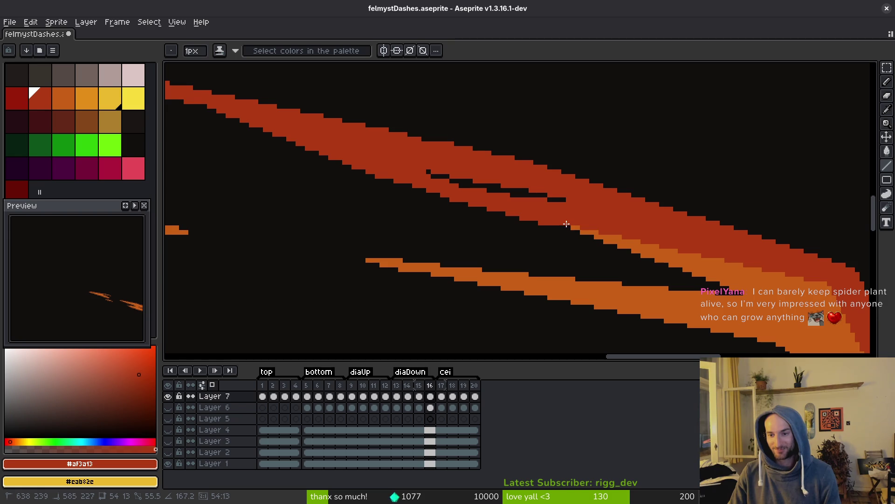
{"action": "key", "text": "ctrl+s"}
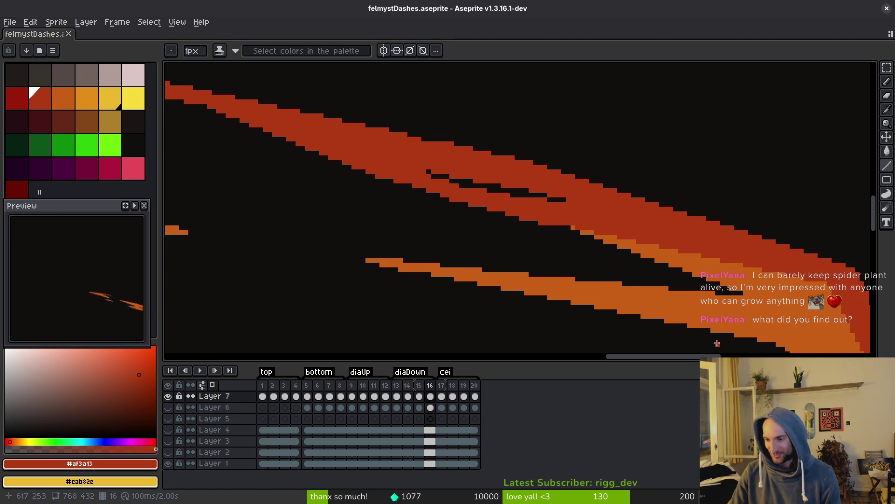
{"action": "key", "text": "ctrl+z"}
{"action": "key", "text": "ctrl+z"}
{"action": "key", "text": "ctrl+z"}
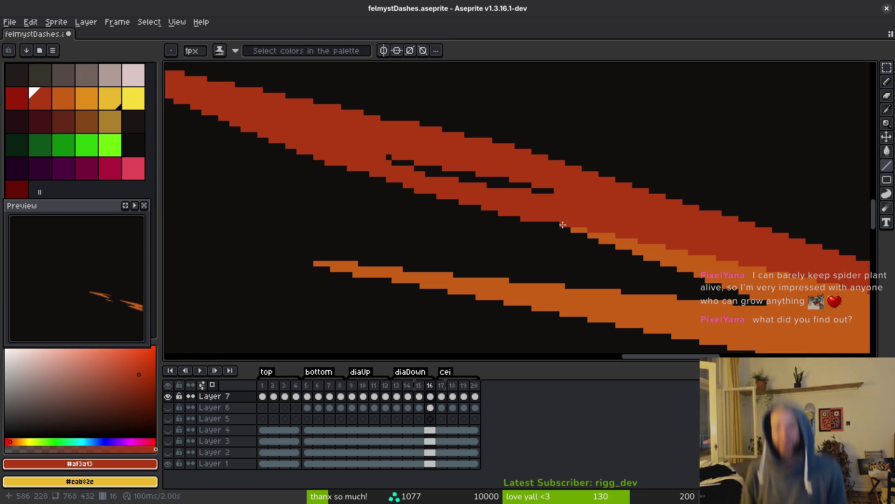
Draw a red line along the upper band's top edge and save the sprite
{"action": "scroll", "coordinate": [587, 238], "scroll_direction": "left", "scroll_amount": 5}
{"action": "scroll", "coordinate": [588, 238], "scroll_direction": "up", "scroll_amount": 3}
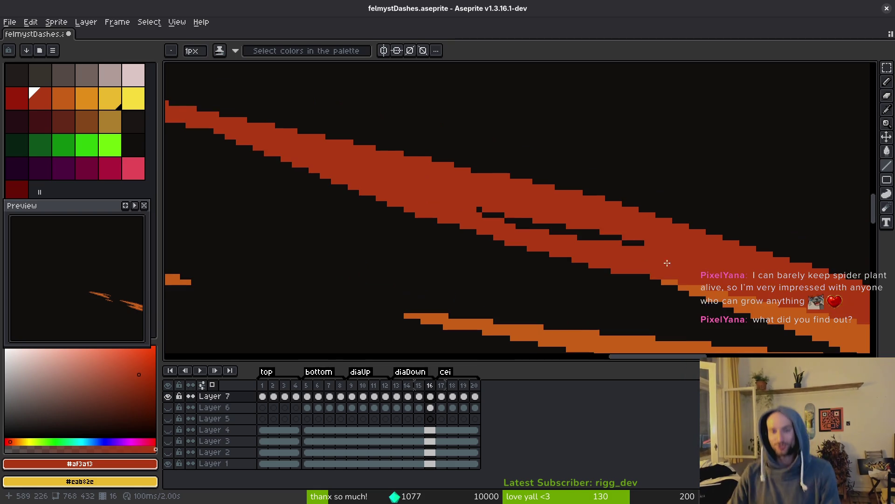
{"action": "scroll", "coordinate": [606, 240], "scroll_direction": "left", "scroll_amount": 2}
{"action": "scroll", "coordinate": [606, 241], "scroll_direction": "up", "scroll_amount": 1}
{"action": "mouse_move", "coordinate": [595, 219]}
{"action": "left_mouse_down"}
{"action": "mouse_move", "coordinate": [470, 205]}
{"action": "mouse_move", "coordinate": [324, 166]}
{"action": "left_mouse_up"}
{"action": "key", "text": "ctrl+s"}
{"action": "left_click_drag", "start_coordinate": [523, 279], "coordinate": [623, 281]}
{"action": "scroll", "coordinate": [618, 270], "scroll_direction": "left", "scroll_amount": 3}
{"action": "scroll", "coordinate": [613, 258], "scroll_direction": "up", "scroll_amount": 1}
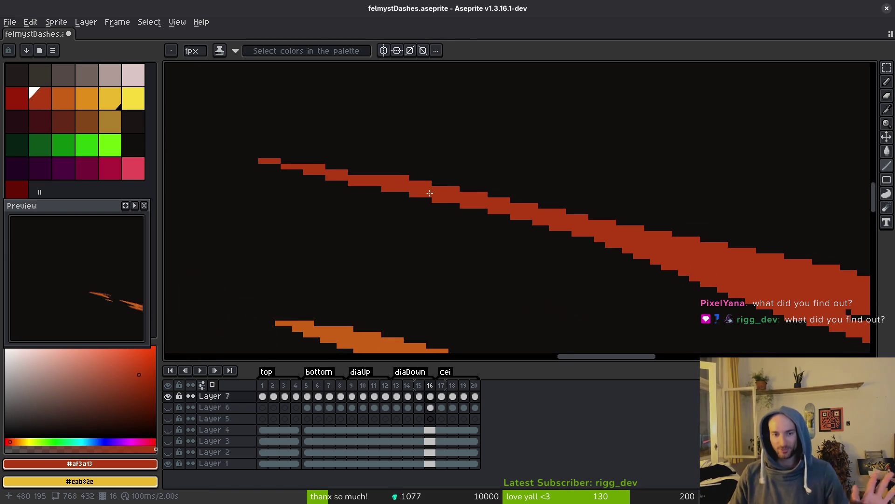
Select the red stroke's thin tip, nudge it right, patch its pixels with Pencil and Eraser, and save
{"action": "key", "text": "m"}
{"action": "mouse_move", "coordinate": [234, 134]}
{"action": "left_mouse_down"}
{"action": "mouse_move", "coordinate": [367, 216]}
{"action": "mouse_move", "coordinate": [365, 187]}
{"action": "left_mouse_up"}
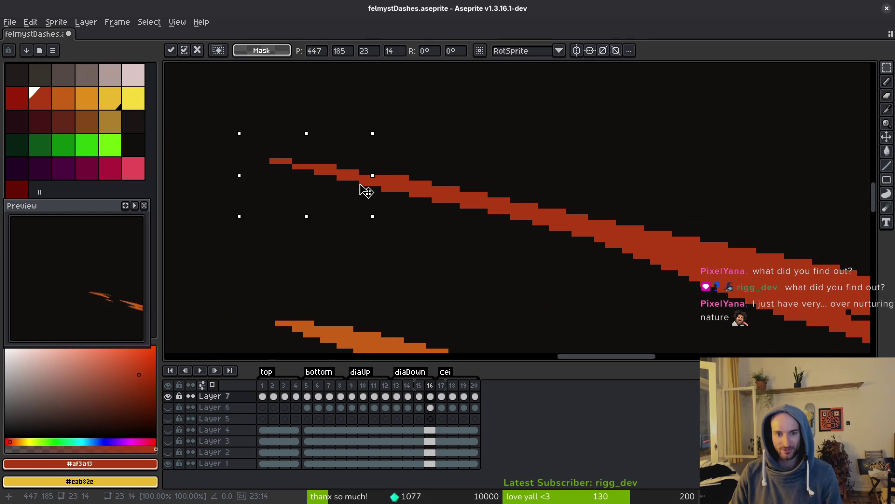
{"action": "key", "text": "ctrl+d"}
{"action": "key", "text": "i"}
{"action": "key", "text": "b"}
{"action": "left_click", "coordinate": [360, 173]}
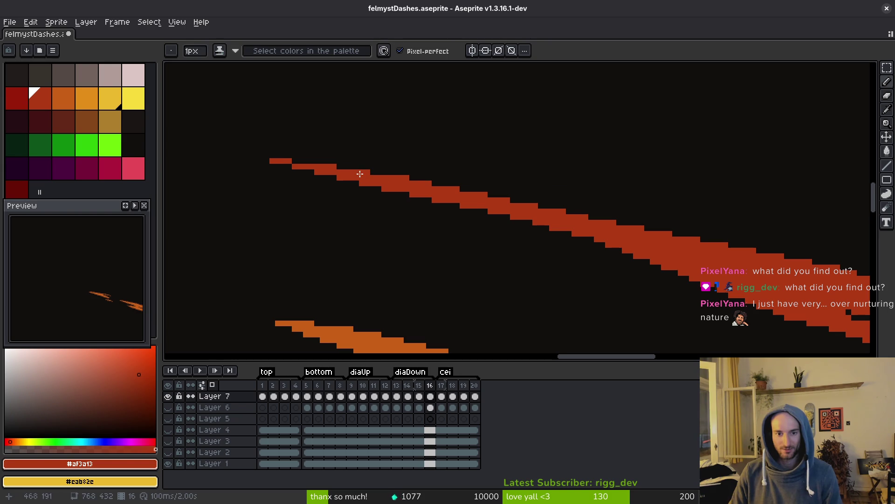
{"action": "scroll", "coordinate": [349, 184], "scroll_direction": "up", "scroll_amount": 1}
{"action": "key", "text": "l"}
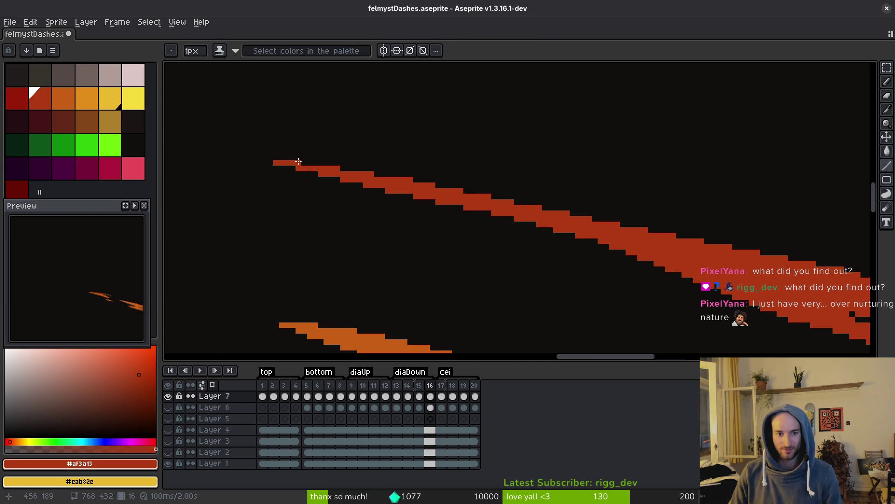
{"action": "key", "text": "e"}
{"action": "key", "text": "ctrl+s"}
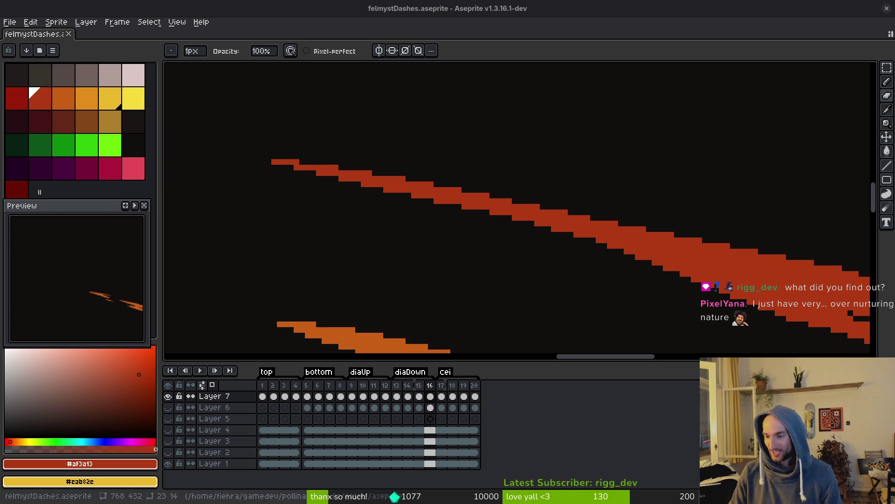
Paint red pixels along the band's upper edge and save the sprite
{"action": "scroll", "coordinate": [684, 262], "scroll_direction": "down", "scroll_amount": 3}
{"action": "scroll", "coordinate": [685, 256], "scroll_direction": "right", "scroll_amount": 4}
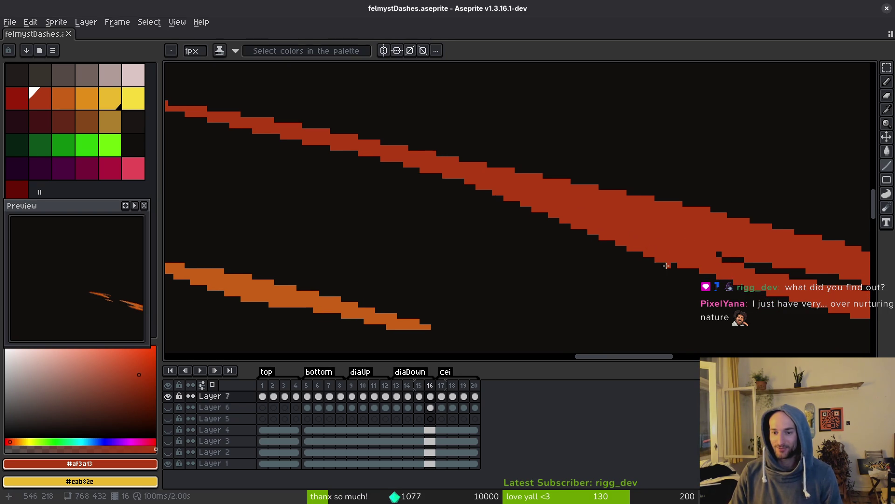
{"action": "key", "text": "l"}
{"action": "mouse_move", "coordinate": [664, 245]}
{"action": "left_mouse_down"}
{"action": "mouse_move", "coordinate": [625, 256]}
{"action": "mouse_move", "coordinate": [609, 228]}
{"action": "mouse_move", "coordinate": [695, 136]}
{"action": "mouse_move", "coordinate": [710, 149]}
{"action": "left_mouse_up"}
{"action": "left_click_drag", "start_coordinate": [709, 242], "coordinate": [597, 198]}
{"action": "mouse_move", "coordinate": [582, 261]}
{"action": "left_mouse_down"}
{"action": "mouse_move", "coordinate": [555, 244]}
{"action": "mouse_move", "coordinate": [645, 267]}
{"action": "mouse_move", "coordinate": [573, 219]}
{"action": "mouse_move", "coordinate": [636, 284]}
{"action": "left_mouse_up"}
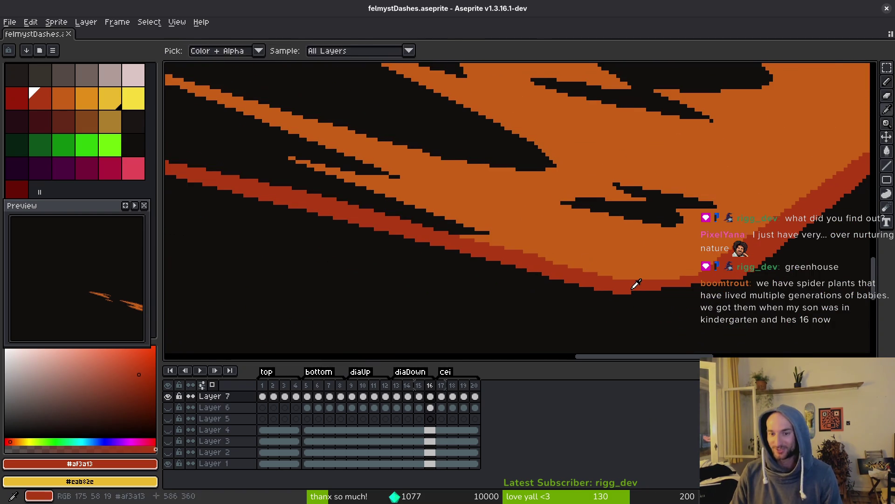
{"action": "scroll", "coordinate": [528, 264], "scroll_direction": "up", "scroll_amount": 3}
{"action": "left_click_drag", "start_coordinate": [597, 274], "coordinate": [632, 280]}
{"action": "key", "text": "ctrl+s"}
{"action": "mouse_move", "coordinate": [769, 309]}
{"action": "left_mouse_down"}
{"action": "mouse_move", "coordinate": [741, 285]}
{"action": "mouse_move", "coordinate": [545, 262]}
{"action": "left_mouse_up"}
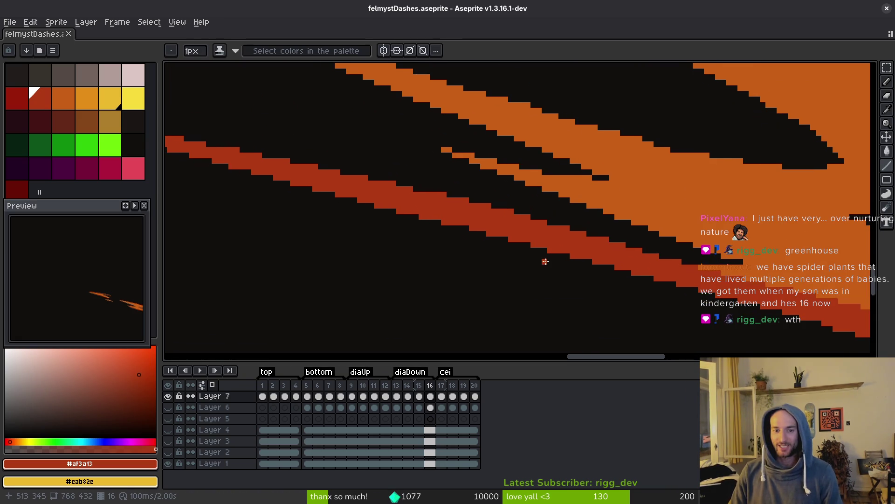
{"action": "scroll", "coordinate": [545, 262], "scroll_direction": "left", "scroll_amount": 3}
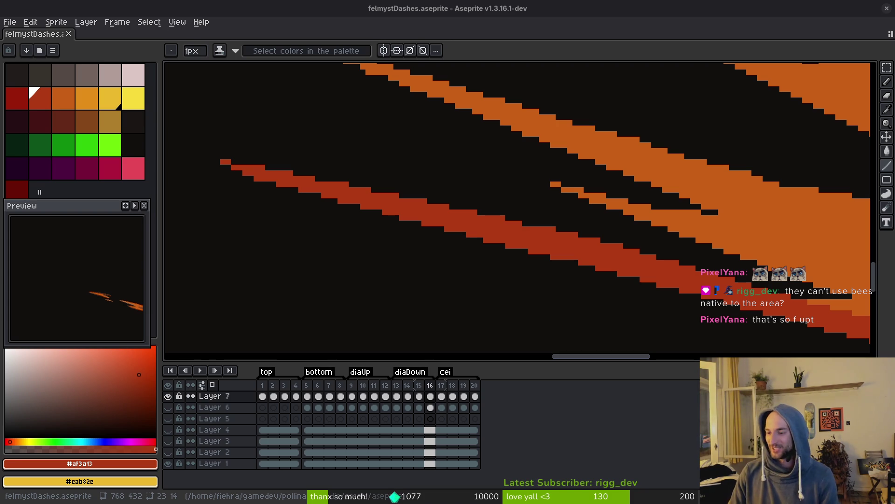
Sample the dash stripes' orange #c96016 with the eyedropper
{"action": "left_click_drag", "start_coordinate": [474, 310], "coordinate": [501, 310]}
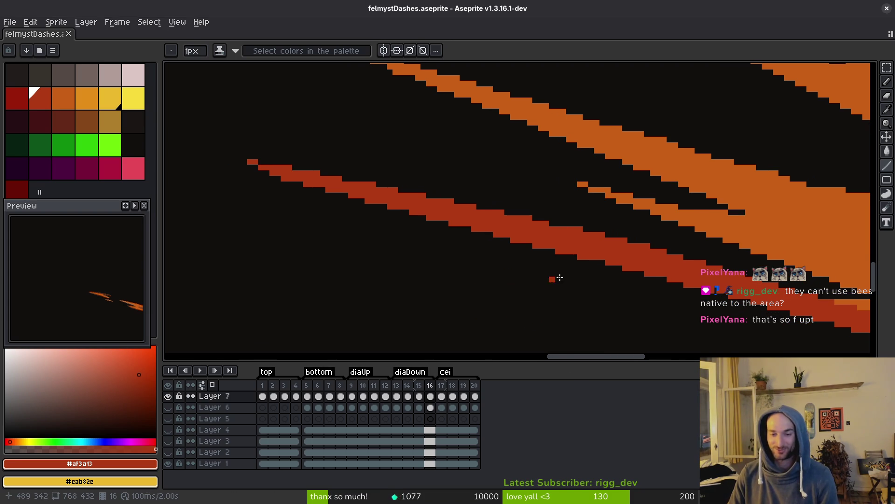
{"action": "mouse_move", "coordinate": [634, 292]}
{"action": "left_mouse_down"}
{"action": "mouse_move", "coordinate": [467, 230]}
{"action": "mouse_move", "coordinate": [552, 266]}
{"action": "mouse_move", "coordinate": [460, 256]}
{"action": "mouse_move", "coordinate": [636, 231]}
{"action": "left_mouse_up"}
{"action": "scroll", "coordinate": [636, 231], "scroll_direction": "down", "scroll_amount": 6}
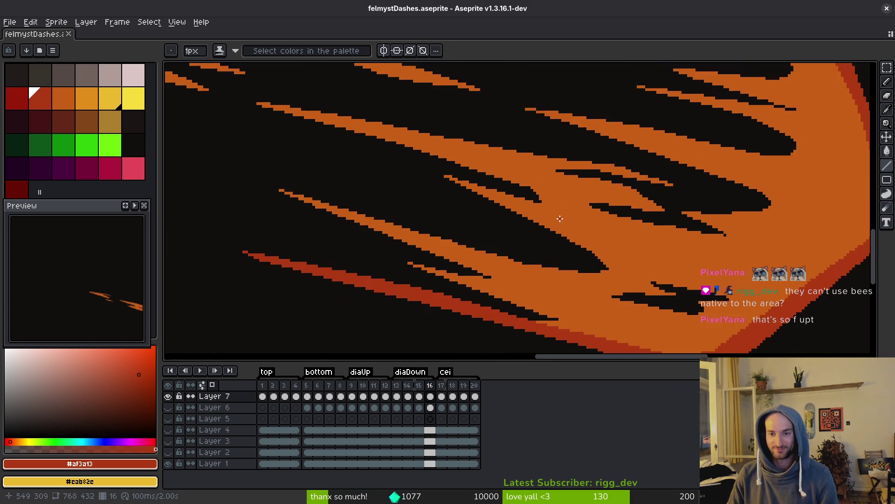
{"action": "scroll", "coordinate": [541, 194], "scroll_direction": "up", "scroll_amount": 5}
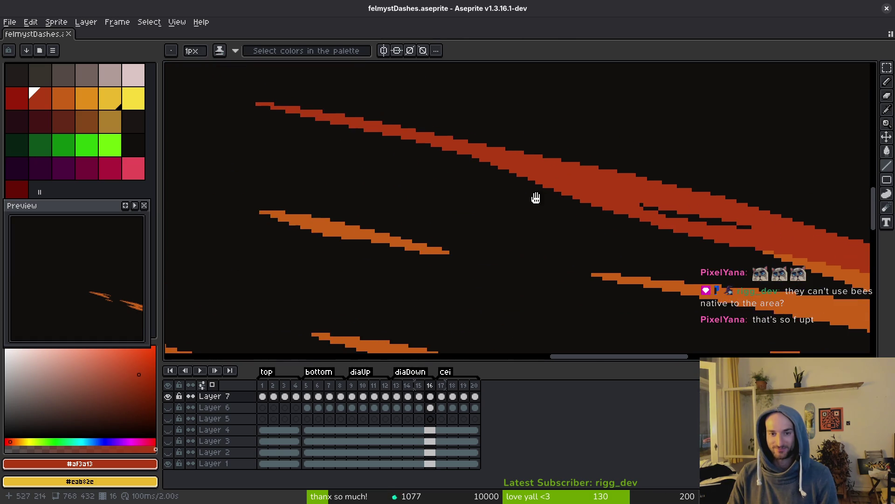
{"action": "scroll", "coordinate": [515, 177], "scroll_direction": "down", "scroll_amount": 5}
{"action": "scroll", "coordinate": [473, 228], "scroll_direction": "up", "scroll_amount": 4}
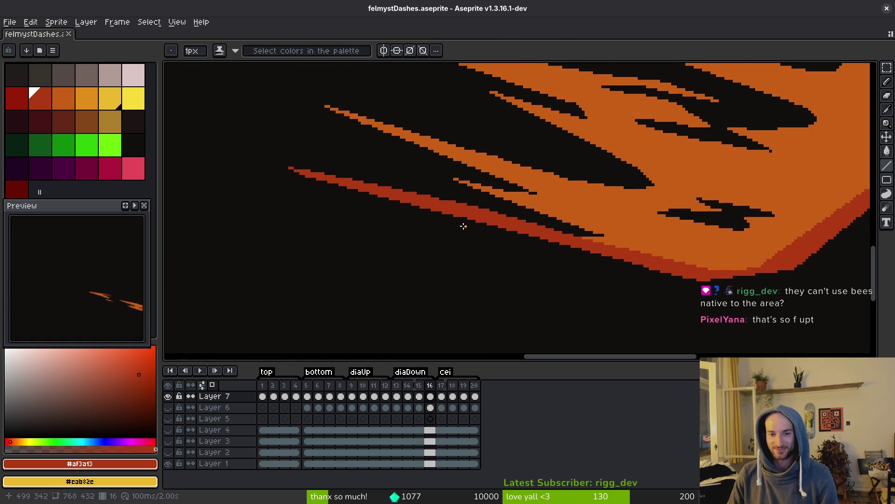
{"action": "scroll", "coordinate": [512, 231], "scroll_direction": "right", "scroll_amount": 3}
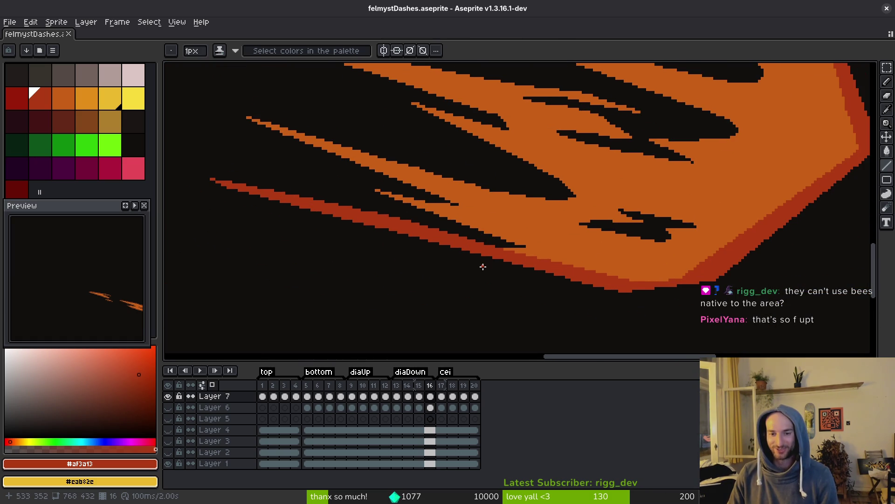
{"action": "left_click_drag", "start_coordinate": [548, 242], "coordinate": [575, 271]}
{"action": "left_click", "coordinate": [636, 226], "text": "alt"}
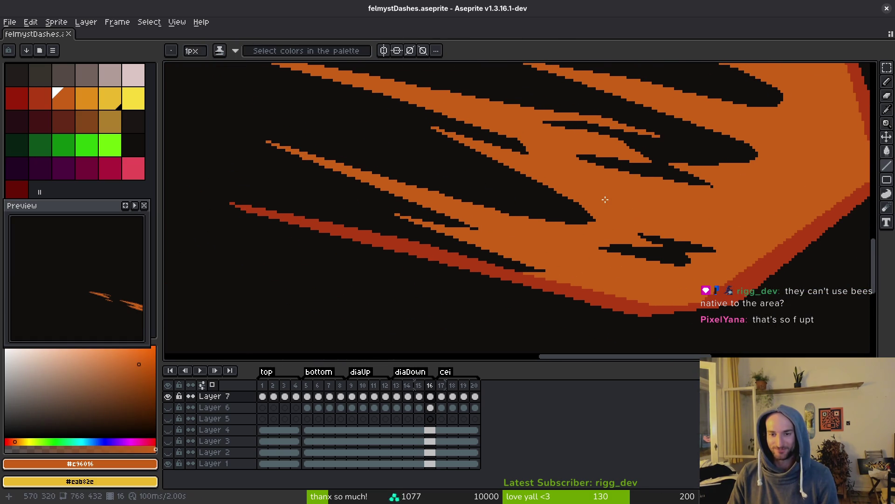
Draw an orange line along a dash stripe, then switch to Google Maps in Brave
{"action": "scroll", "coordinate": [625, 217], "scroll_direction": "up", "scroll_amount": 2}
{"action": "scroll", "coordinate": [621, 213], "scroll_direction": "up", "scroll_amount": 2}
{"action": "scroll", "coordinate": [622, 213], "scroll_direction": "up", "scroll_amount": 2}
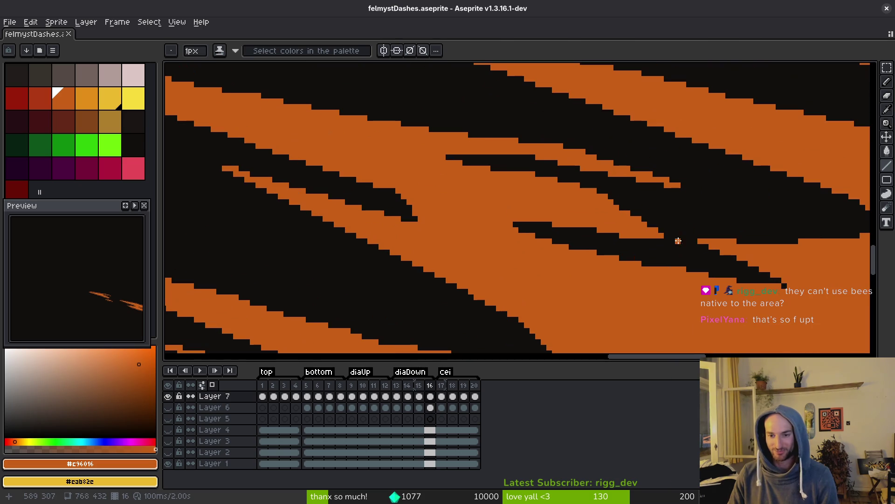
{"action": "left_click_drag", "start_coordinate": [670, 236], "coordinate": [603, 198]}
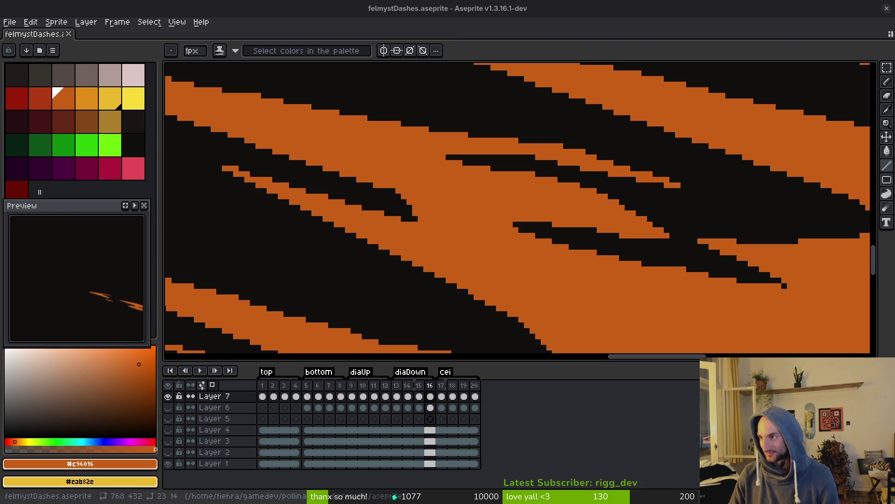
{"action": "key", "text": "alt+Tab"}
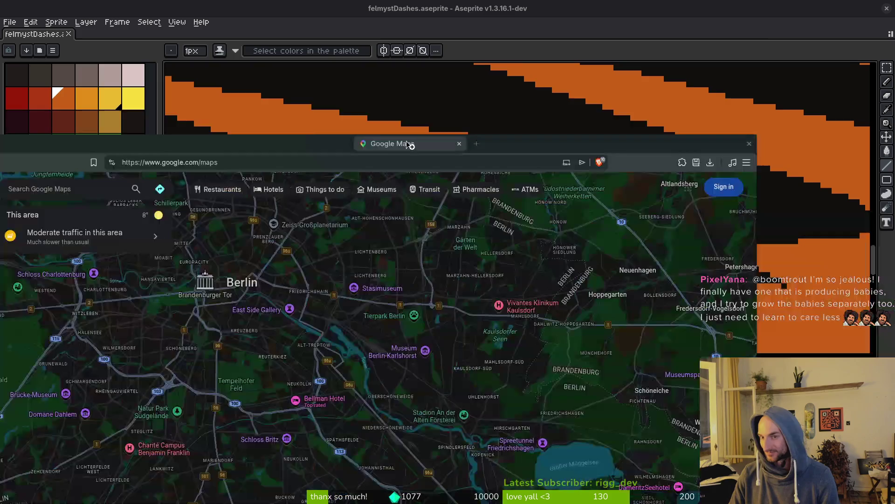
Switch the map to satellite imagery and move south to the Mediterranean coast
{"action": "scroll", "coordinate": [459, 306], "scroll_direction": "down", "scroll_amount": 5}
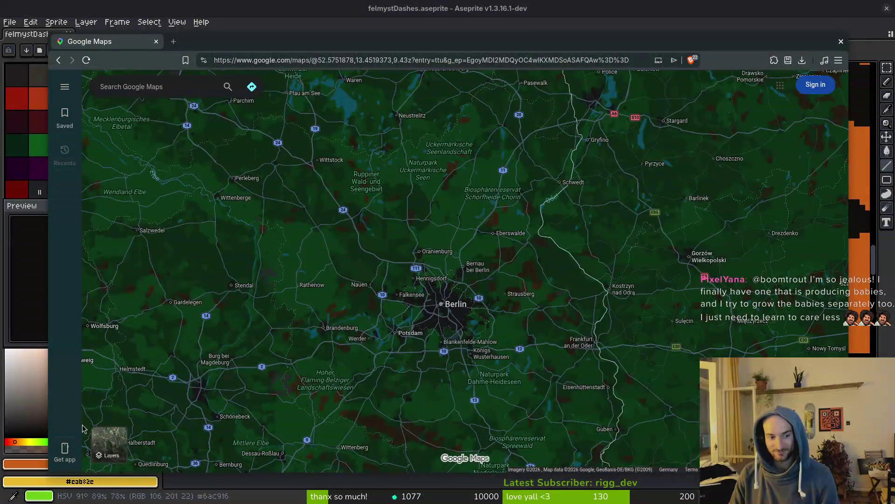
{"action": "left_click", "coordinate": [109, 443]}
{"action": "scroll", "coordinate": [373, 280], "scroll_direction": "down", "scroll_amount": 5}
{"action": "left_click_drag", "start_coordinate": [467, 397], "coordinate": [545, 229]}
Zoom in on the Almería coast to the greenhouses around El Ejido
{"action": "scroll", "coordinate": [469, 298], "scroll_direction": "up", "scroll_amount": 3}
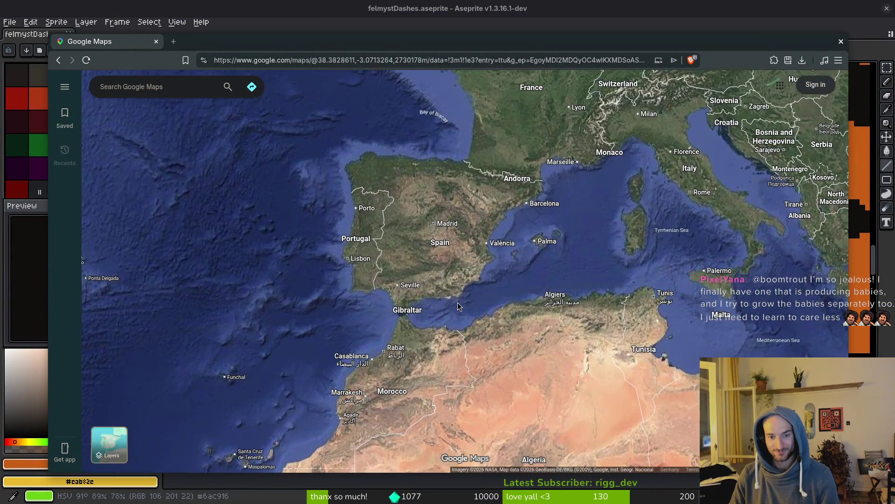
{"action": "scroll", "coordinate": [449, 302], "scroll_direction": "up", "scroll_amount": 4}
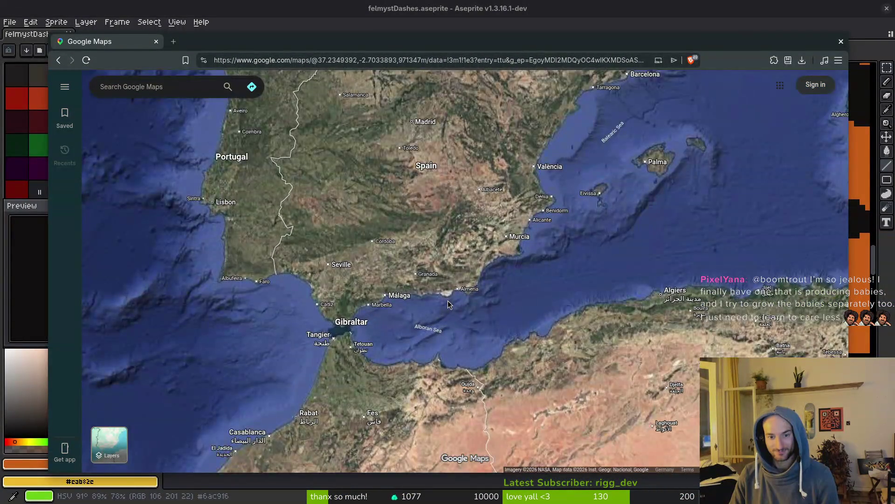
{"action": "scroll", "coordinate": [447, 296], "scroll_direction": "up", "scroll_amount": 2}
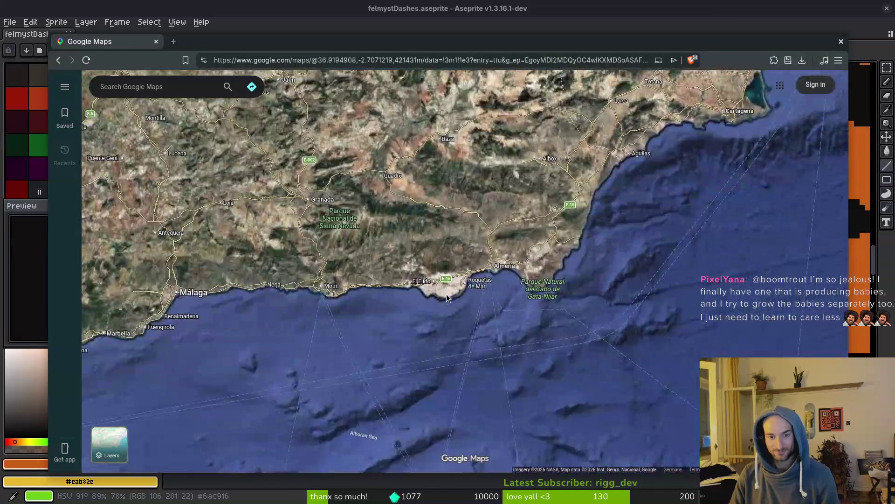
{"action": "scroll", "coordinate": [447, 295], "scroll_direction": "up", "scroll_amount": 3}
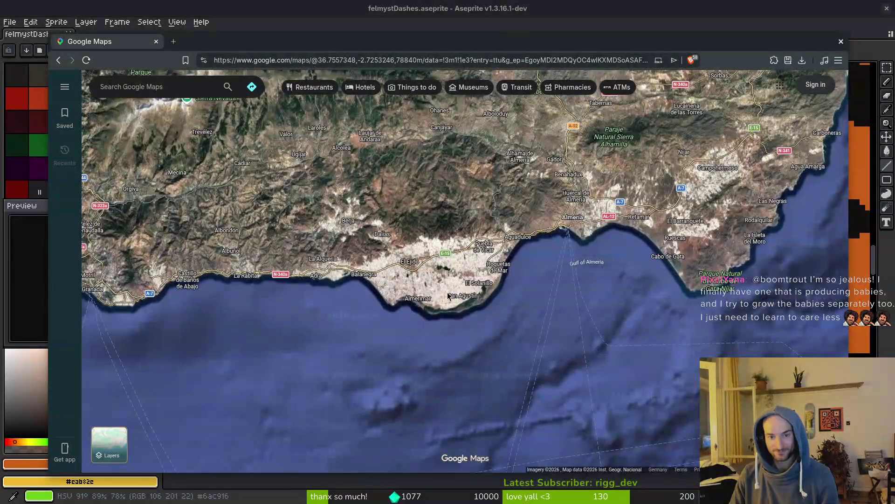
{"action": "scroll", "coordinate": [447, 296], "scroll_direction": "up", "scroll_amount": 4}
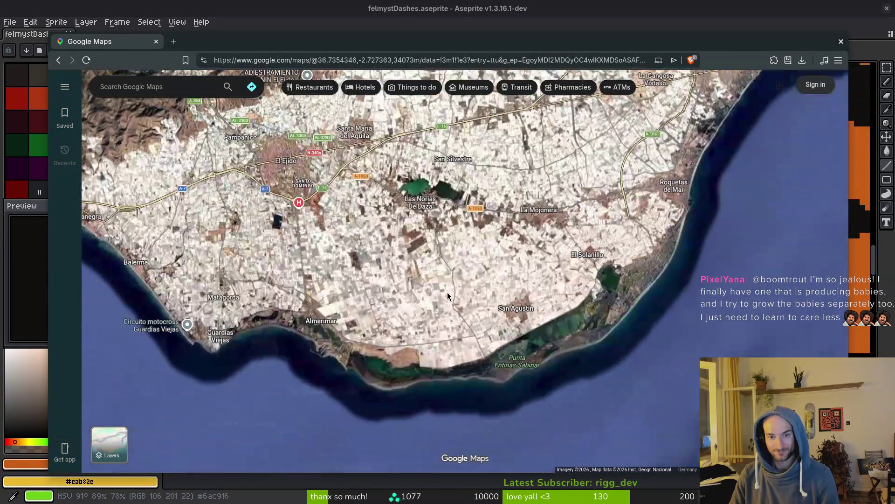
{"action": "scroll", "coordinate": [447, 296], "scroll_direction": "up", "scroll_amount": 3}
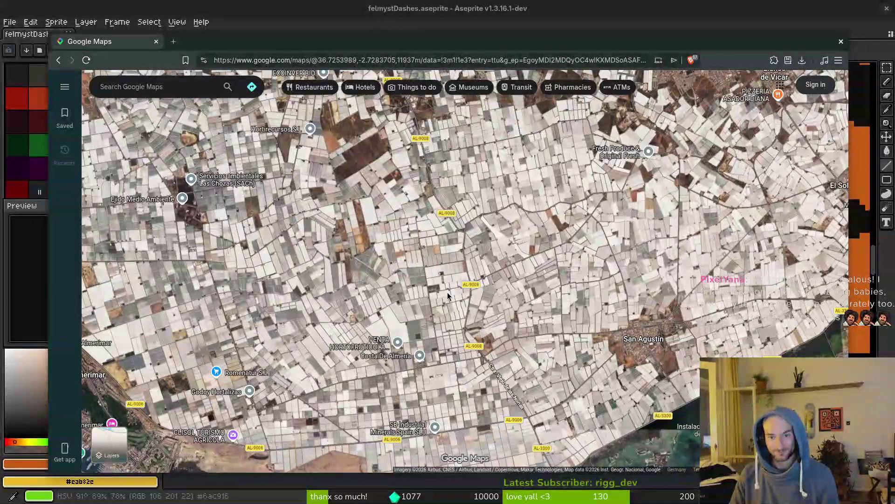
{"action": "scroll", "coordinate": [458, 316], "scroll_direction": "up", "scroll_amount": 3}
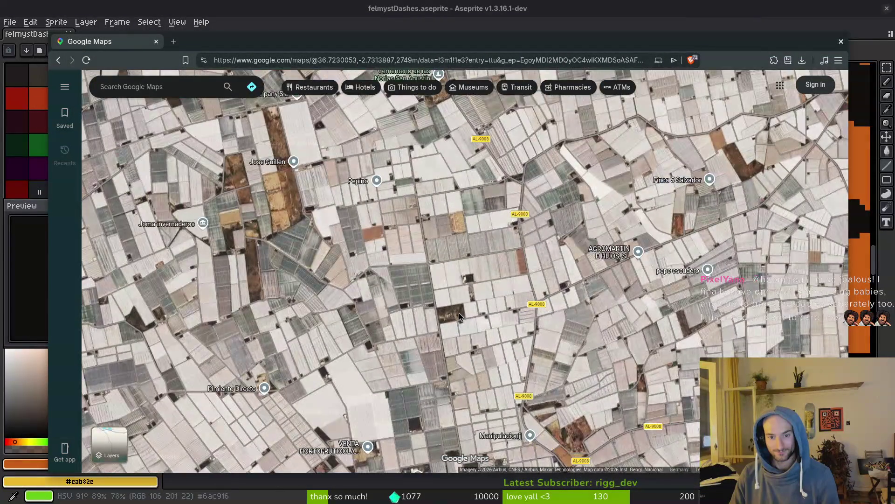
{"action": "scroll", "coordinate": [427, 293], "scroll_direction": "up", "scroll_amount": 2}
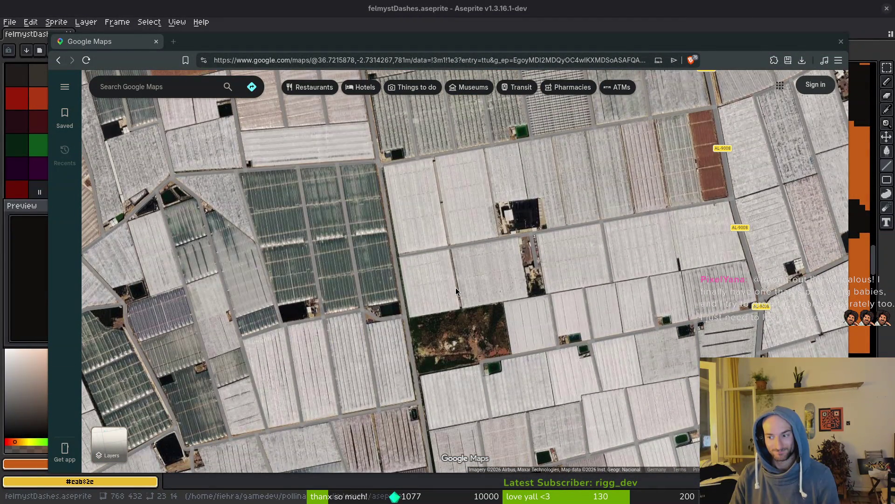
{"action": "scroll", "coordinate": [456, 289], "scroll_direction": "up", "scroll_amount": 2}
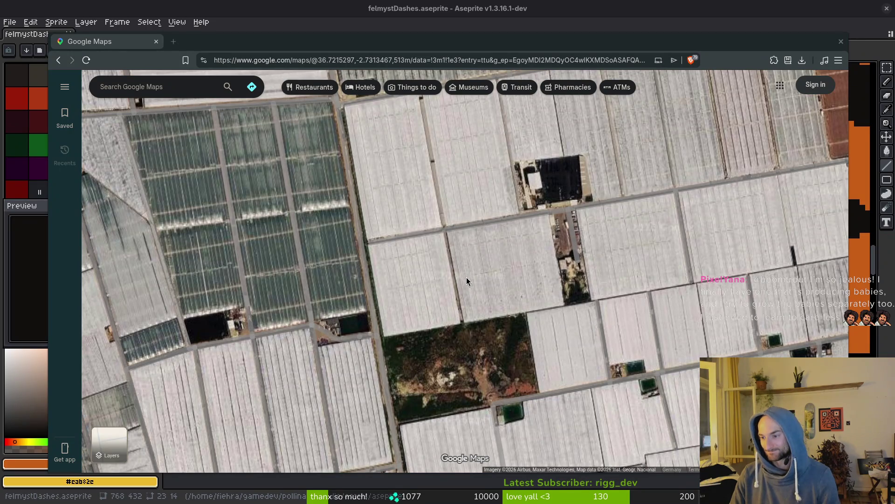
{"action": "scroll", "coordinate": [465, 279], "scroll_direction": "down", "scroll_amount": 5}
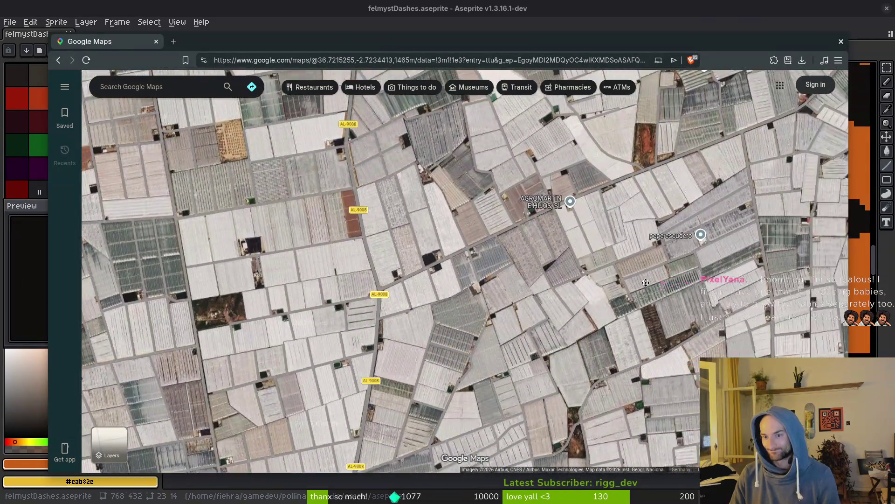
Pan east and north across the greenhouses, then zoom back out over the coastal plain
{"action": "mouse_move", "coordinate": [699, 201]}
{"action": "left_mouse_down"}
{"action": "mouse_move", "coordinate": [373, 240]}
{"action": "mouse_move", "coordinate": [466, 231]}
{"action": "left_mouse_up"}
{"action": "left_click_drag", "start_coordinate": [701, 196], "coordinate": [597, 245]}
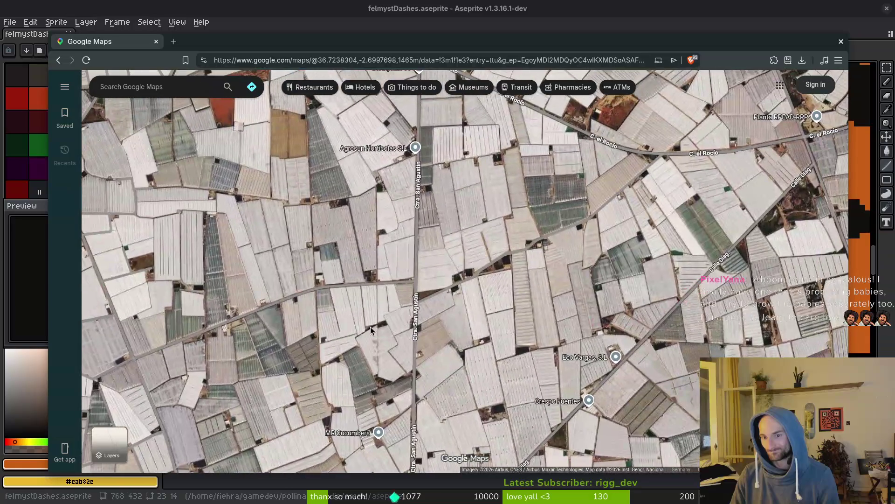
{"action": "left_click_drag", "start_coordinate": [699, 140], "coordinate": [547, 202]}
{"action": "scroll", "coordinate": [547, 201], "scroll_direction": "down", "scroll_amount": 8}
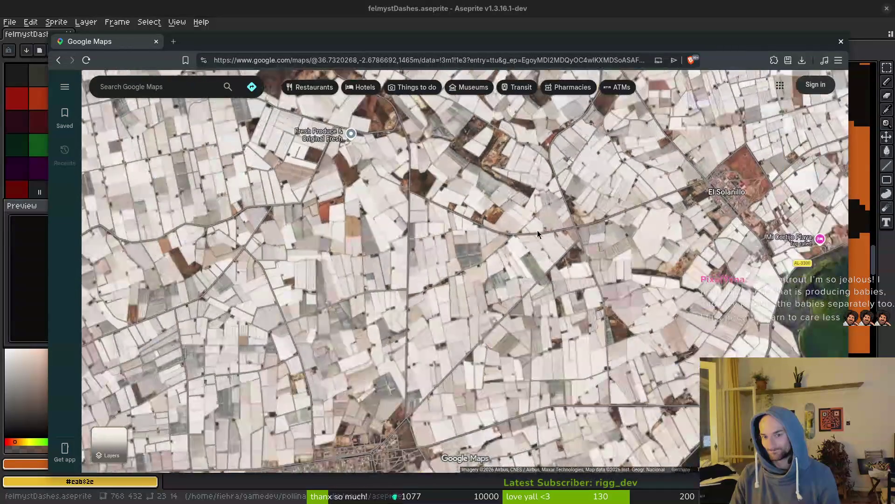
{"action": "scroll", "coordinate": [481, 320], "scroll_direction": "down", "scroll_amount": 4}
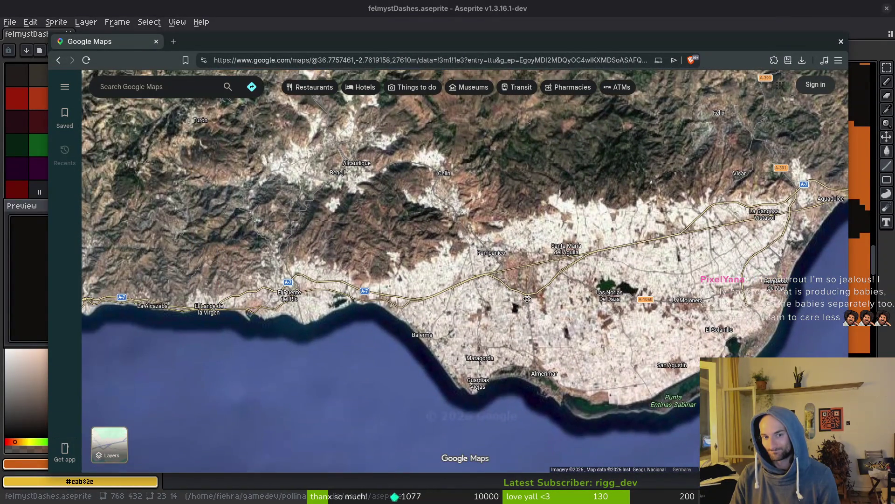
Recentre the satellite view on the El Ejido coastline, shifted slightly east
{"action": "scroll", "coordinate": [434, 204], "scroll_direction": "up", "scroll_amount": 4}
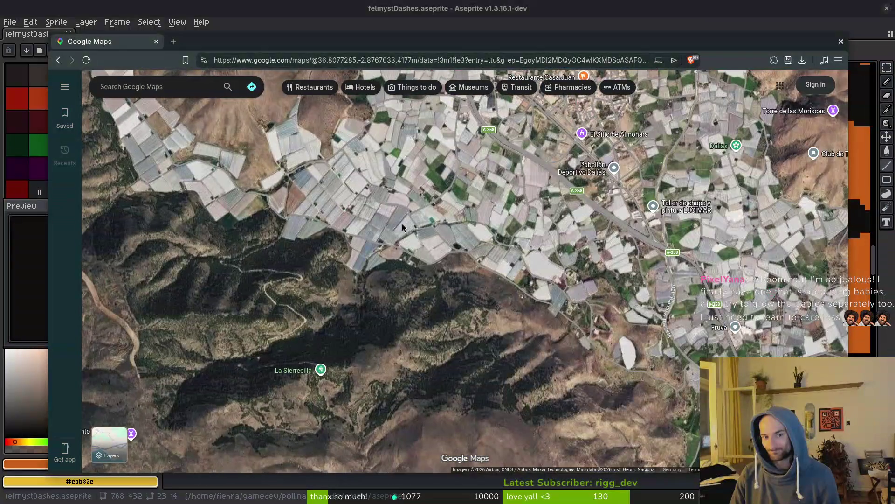
{"action": "left_click_drag", "start_coordinate": [402, 223], "coordinate": [525, 224]}
{"action": "scroll", "coordinate": [563, 352], "scroll_direction": "down", "scroll_amount": 6}
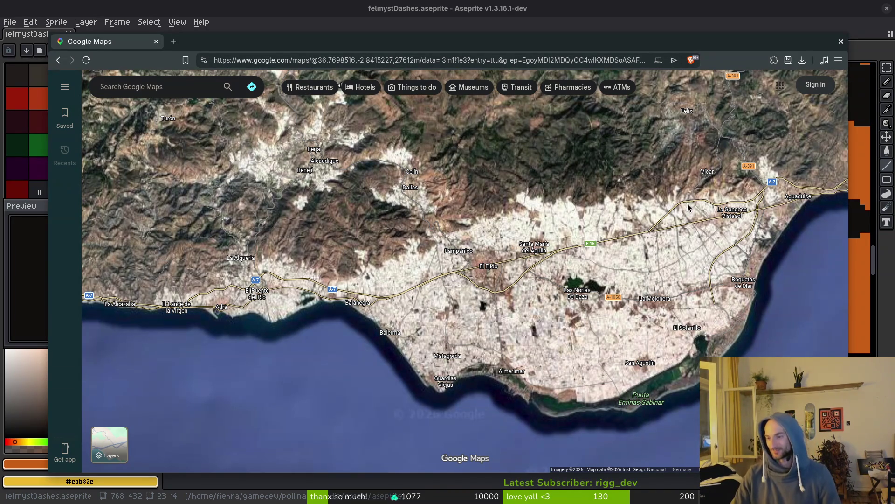
{"action": "scroll", "coordinate": [689, 207], "scroll_direction": "down", "scroll_amount": 3}
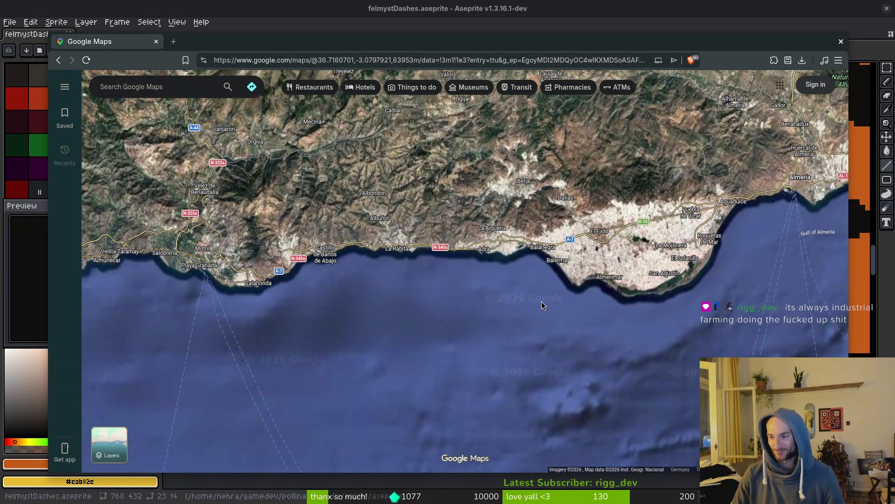
{"action": "left_click_drag", "start_coordinate": [562, 291], "coordinate": [537, 319]}
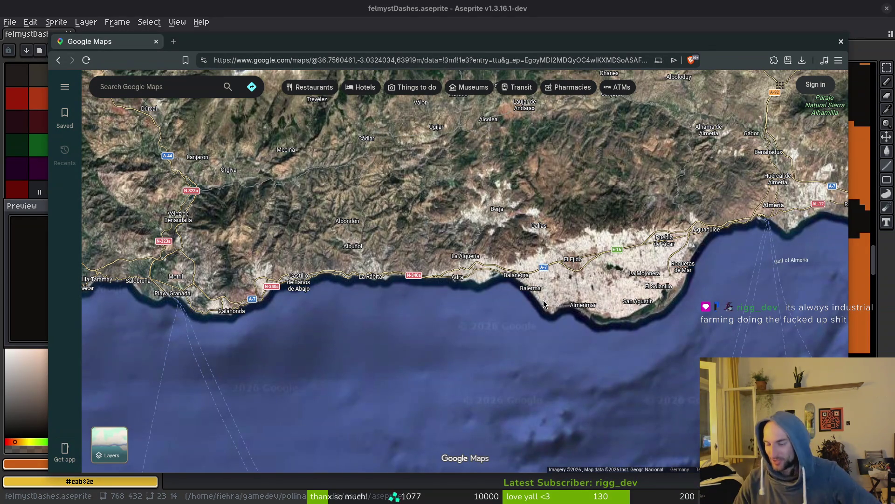
{"action": "left_click_drag", "start_coordinate": [602, 288], "coordinate": [561, 299]}
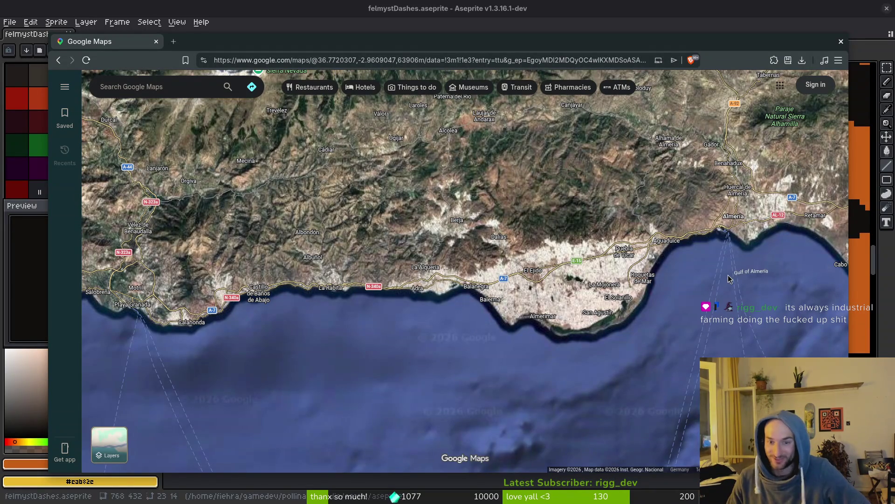
Zoom in and pan west over the Almerimar greenhouses
{"action": "scroll", "coordinate": [560, 308], "scroll_direction": "up", "scroll_amount": 5}
{"action": "scroll", "coordinate": [543, 298], "scroll_direction": "up", "scroll_amount": 5}
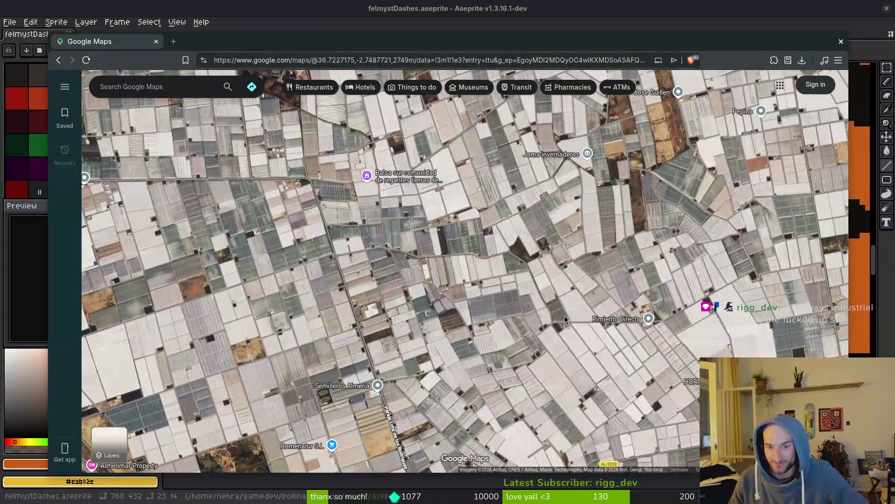
{"action": "left_click_drag", "start_coordinate": [347, 332], "coordinate": [573, 324]}
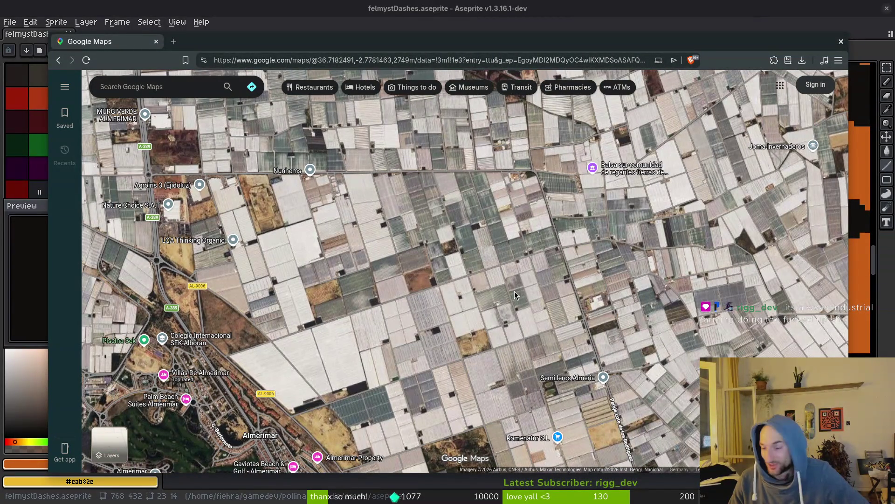
{"action": "left_click_drag", "start_coordinate": [561, 284], "coordinate": [571, 306]}
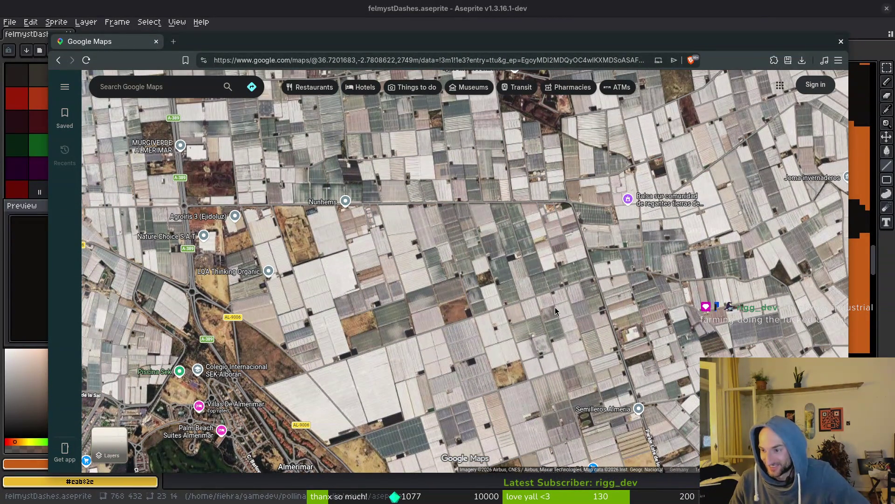
Move over to the green lake near Las Norias de Daza and La Mojonera
{"action": "scroll", "coordinate": [513, 350], "scroll_direction": "up", "scroll_amount": 5}
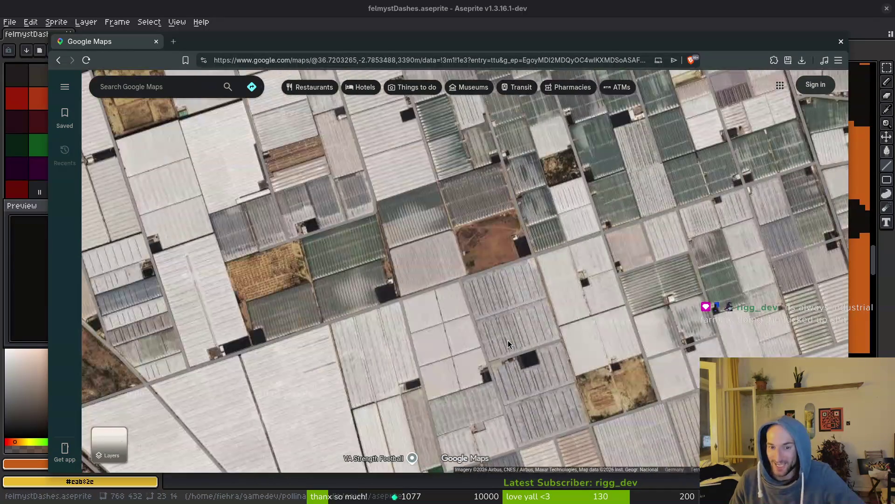
{"action": "scroll", "coordinate": [507, 340], "scroll_direction": "down", "scroll_amount": 5}
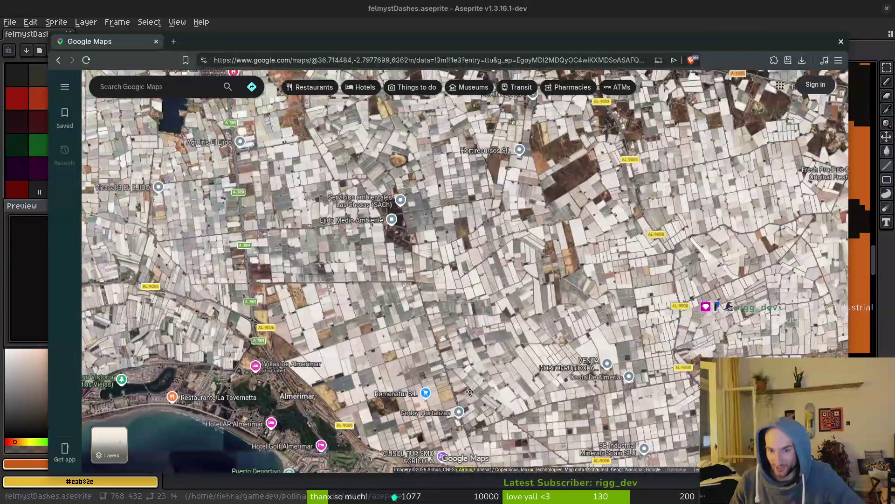
{"action": "left_click_drag", "start_coordinate": [470, 392], "coordinate": [283, 345]}
{"action": "left_click_drag", "start_coordinate": [652, 197], "coordinate": [567, 384]}
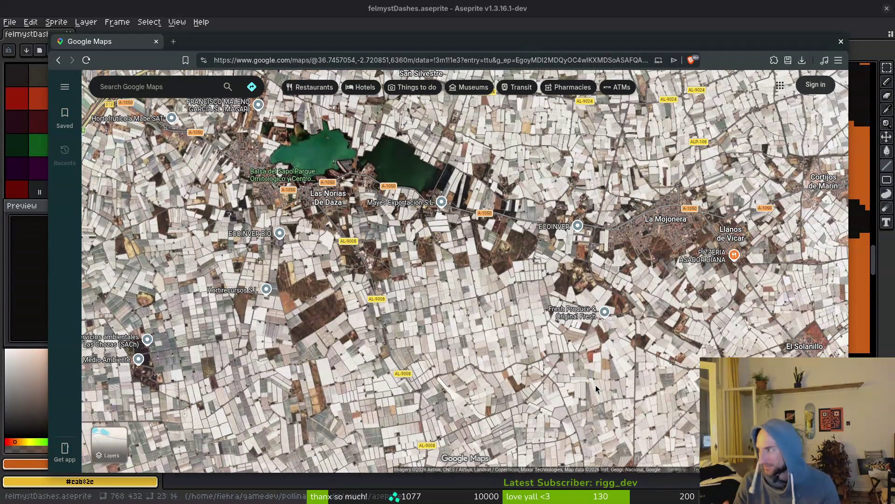
{"action": "scroll", "coordinate": [519, 376], "scroll_direction": "down", "scroll_amount": 2}
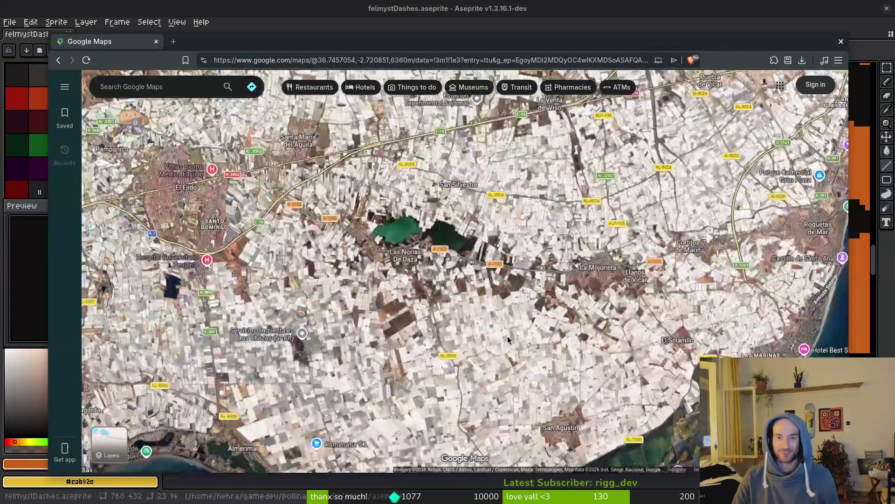
Maximize the browser window and zoom out to the world satellite view
{"action": "double_click", "coordinate": [596, 44]}
{"action": "scroll", "coordinate": [520, 275], "scroll_direction": "down", "scroll_amount": 3}
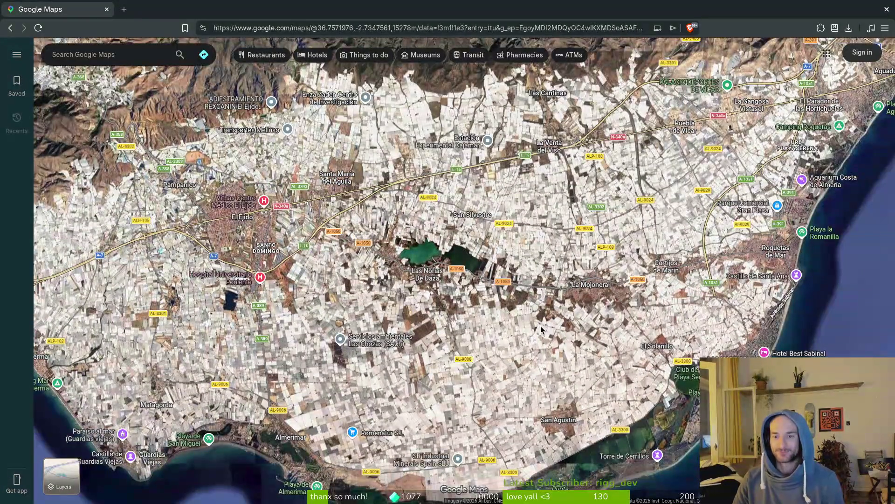
{"action": "scroll", "coordinate": [521, 275], "scroll_direction": "down", "scroll_amount": 5}
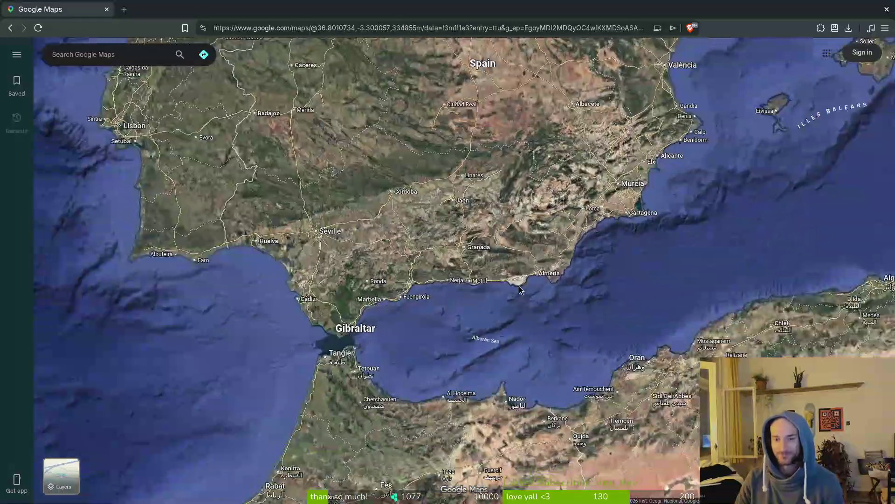
{"action": "scroll", "coordinate": [518, 293], "scroll_direction": "down", "scroll_amount": 3}
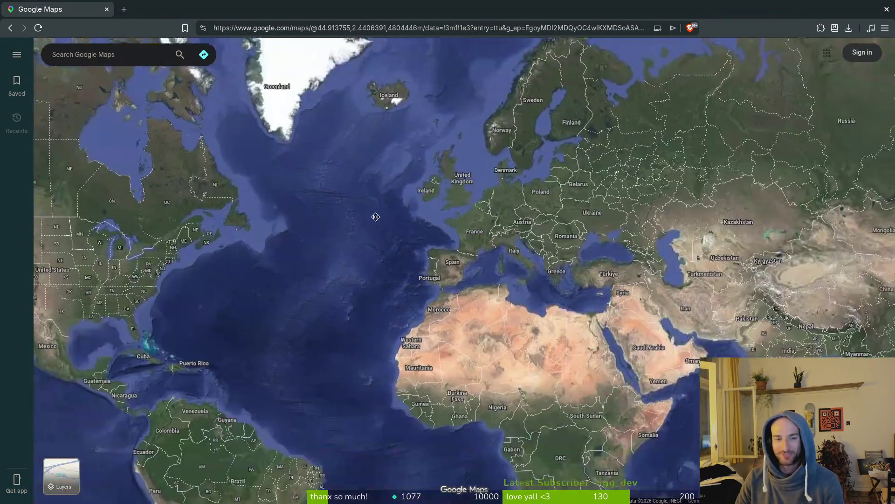
{"action": "scroll", "coordinate": [376, 217], "scroll_direction": "down", "scroll_amount": 2}
Centre the world map on the Atlantic, between the Americas and Europe and Africa
{"action": "mouse_move", "coordinate": [340, 214]}
{"action": "left_mouse_down"}
{"action": "mouse_move", "coordinate": [525, 263]}
{"action": "mouse_move", "coordinate": [578, 260]}
{"action": "left_mouse_up"}
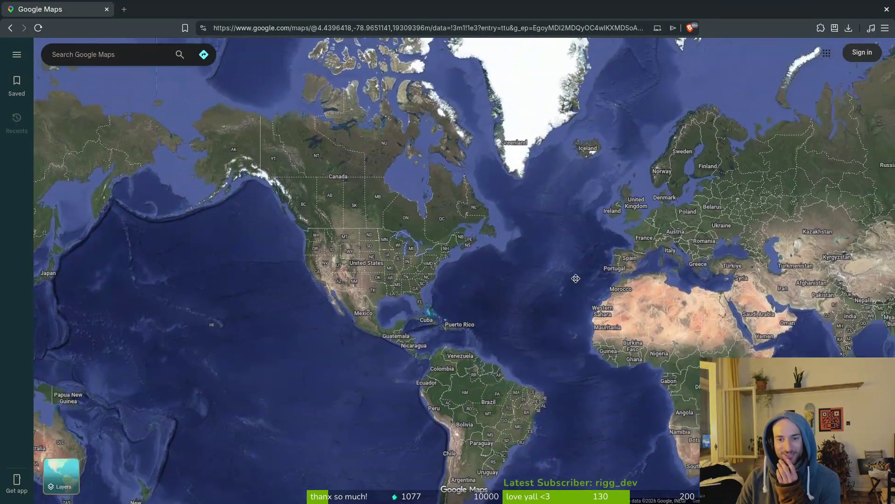
{"action": "mouse_move", "coordinate": [691, 296]}
{"action": "left_mouse_down"}
{"action": "mouse_move", "coordinate": [430, 293]}
{"action": "mouse_move", "coordinate": [549, 286]}
{"action": "left_mouse_up"}
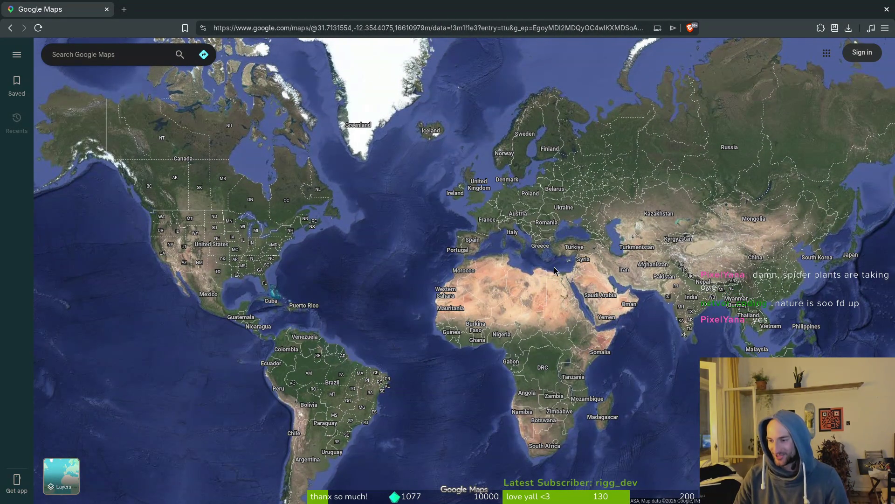
{"action": "left_click_drag", "start_coordinate": [521, 268], "coordinate": [508, 290]}
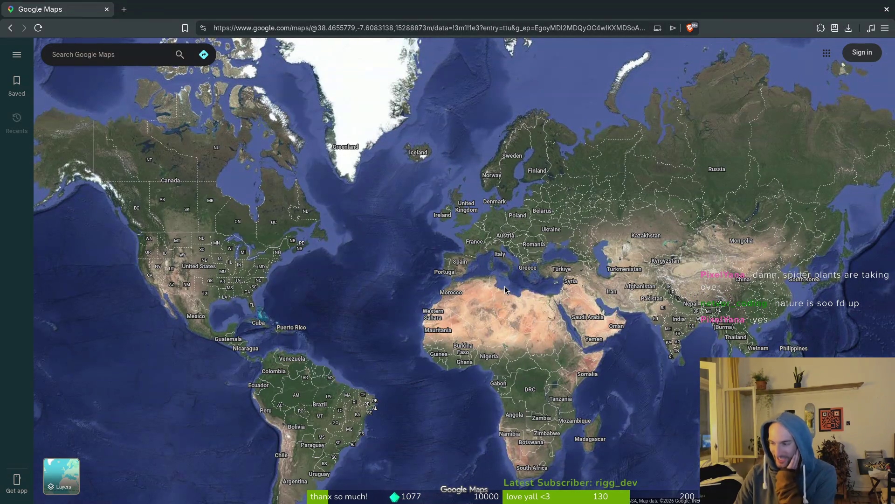
{"action": "left_click_drag", "start_coordinate": [505, 286], "coordinate": [496, 246]}
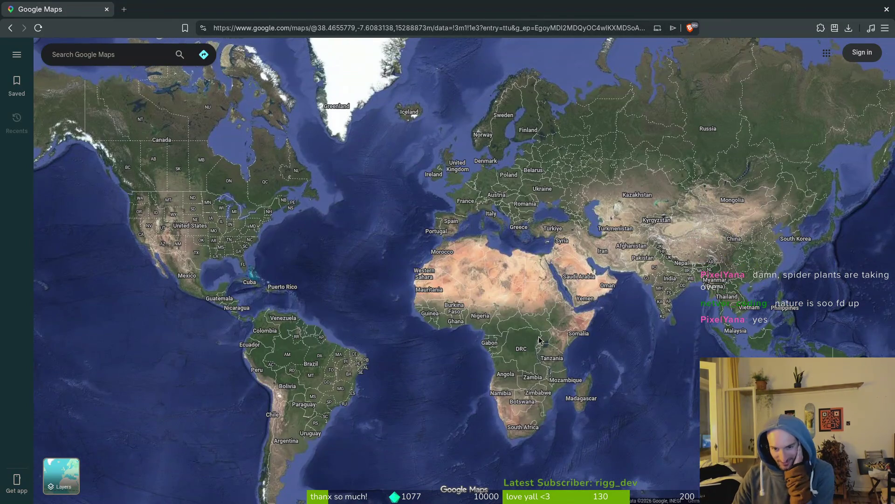
{"action": "left_click_drag", "start_coordinate": [468, 273], "coordinate": [489, 325]}
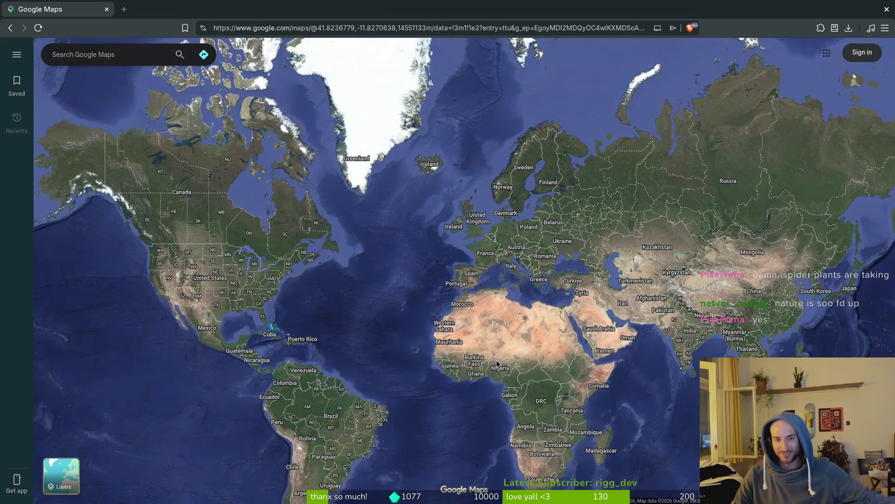
{"action": "left_click_drag", "start_coordinate": [539, 349], "coordinate": [546, 301]}
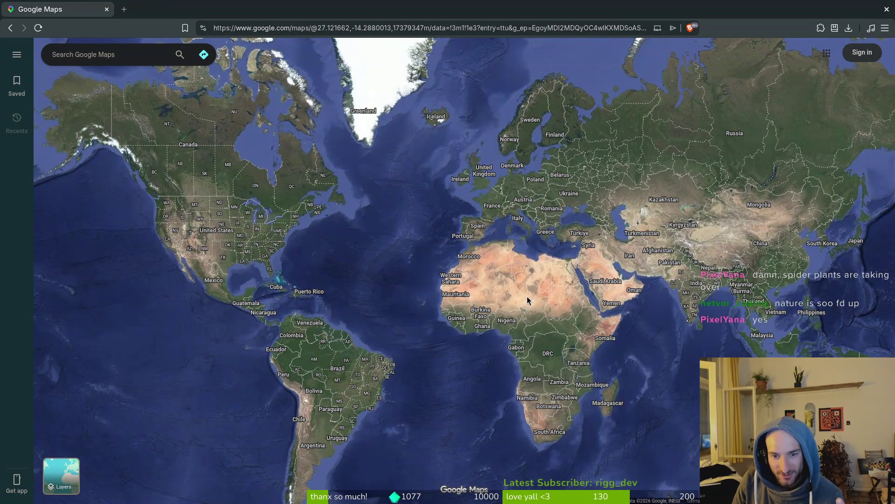
{"action": "mouse_move", "coordinate": [461, 253]}
{"action": "left_mouse_down"}
{"action": "mouse_move", "coordinate": [516, 347]}
{"action": "mouse_move", "coordinate": [488, 258]}
{"action": "left_mouse_up"}
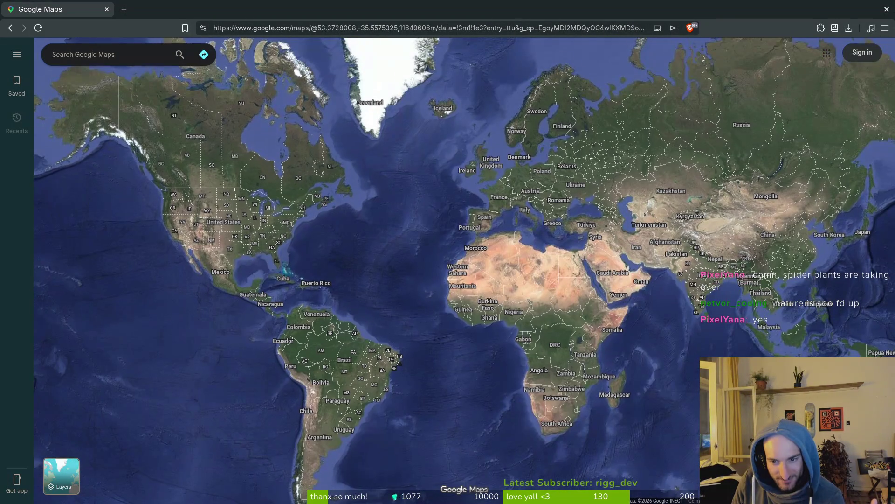
Zoom into Africa and move the view to the Somali coast
{"action": "scroll", "coordinate": [662, 329], "scroll_direction": "up", "scroll_amount": 3}
{"action": "scroll", "coordinate": [560, 269], "scroll_direction": "up", "scroll_amount": 3}
{"action": "left_click_drag", "start_coordinate": [527, 220], "coordinate": [485, 261]}
{"action": "scroll", "coordinate": [485, 261], "scroll_direction": "up", "scroll_amount": 5}
{"action": "scroll", "coordinate": [341, 252], "scroll_direction": "up", "scroll_amount": 5}
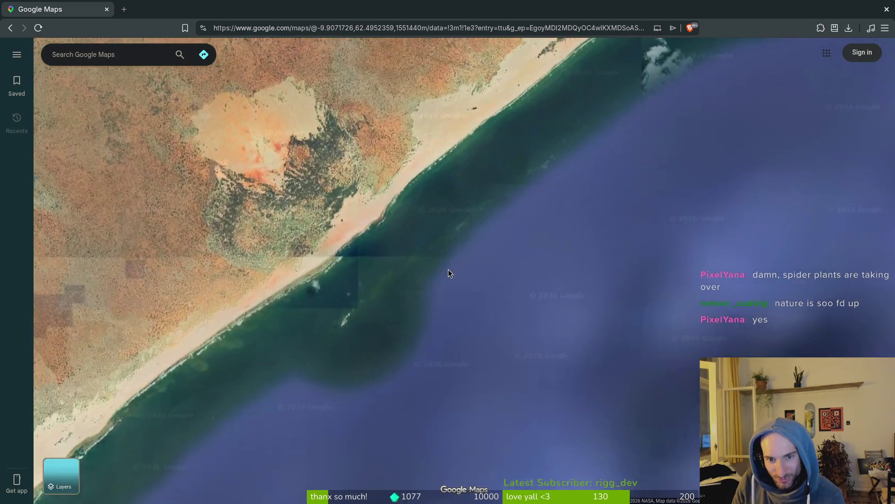
{"action": "scroll", "coordinate": [530, 311], "scroll_direction": "up", "scroll_amount": 5}
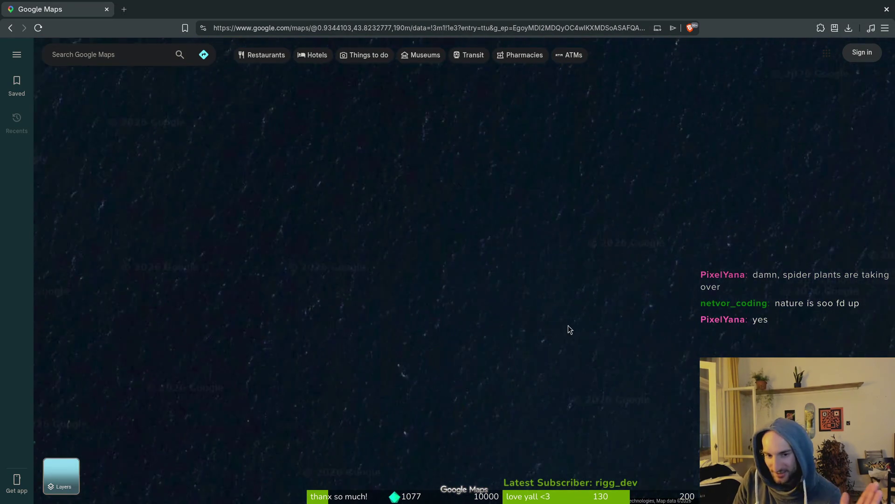
{"action": "scroll", "coordinate": [565, 323], "scroll_direction": "down", "scroll_amount": 5}
{"action": "scroll", "coordinate": [558, 320], "scroll_direction": "down", "scroll_amount": 10}
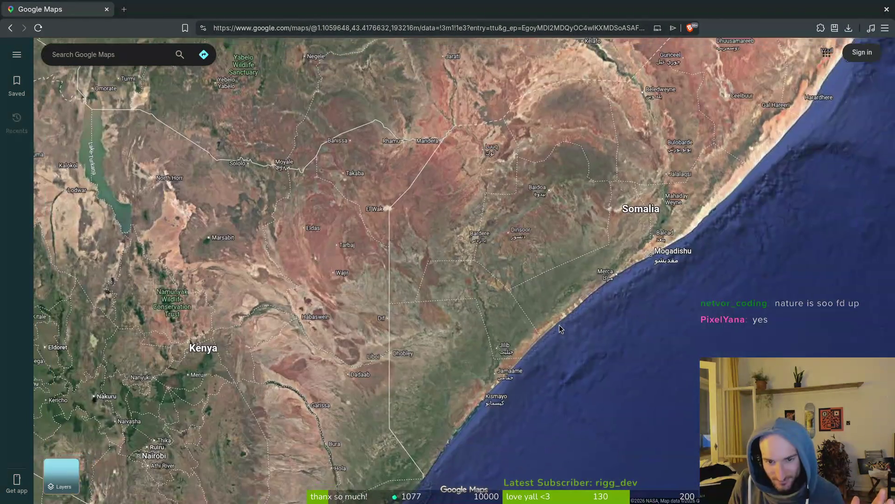
Zoom in and out over Saharan desert close-ups, finishing on the world view
{"action": "scroll", "coordinate": [585, 285], "scroll_direction": "up", "scroll_amount": 10}
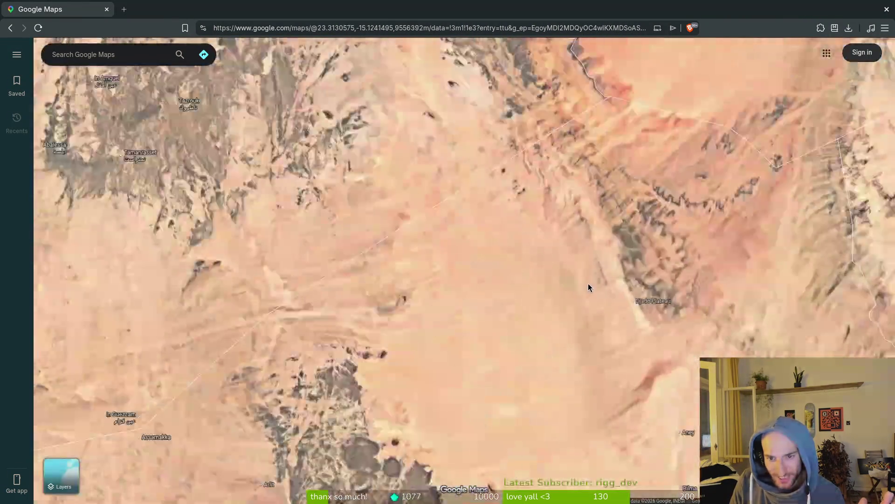
{"action": "scroll", "coordinate": [572, 334], "scroll_direction": "up", "scroll_amount": 3}
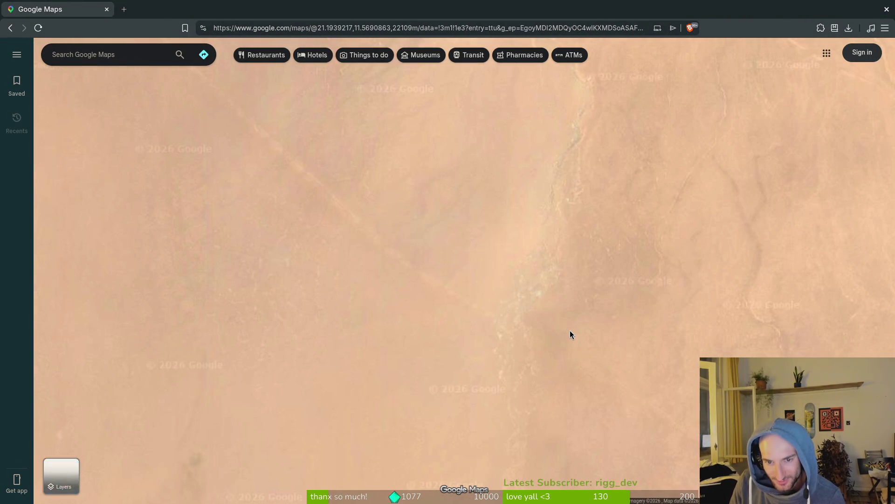
{"action": "scroll", "coordinate": [569, 329], "scroll_direction": "up", "scroll_amount": 3}
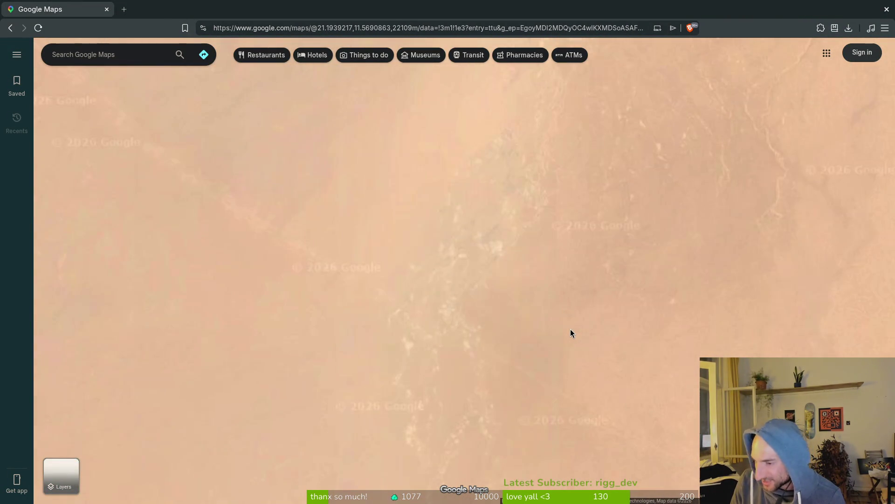
{"action": "scroll", "coordinate": [493, 322], "scroll_direction": "up", "scroll_amount": 10}
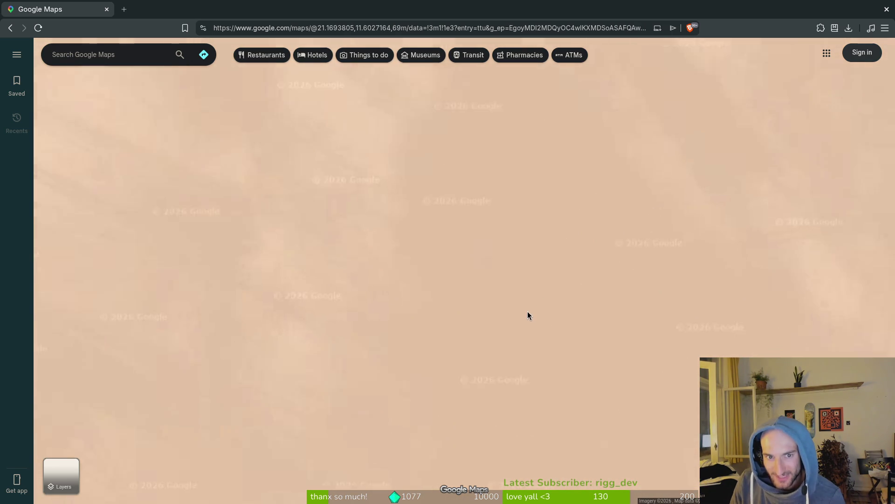
{"action": "scroll", "coordinate": [531, 311], "scroll_direction": "down", "scroll_amount": 10}
{"action": "scroll", "coordinate": [599, 309], "scroll_direction": "down", "scroll_amount": 10}
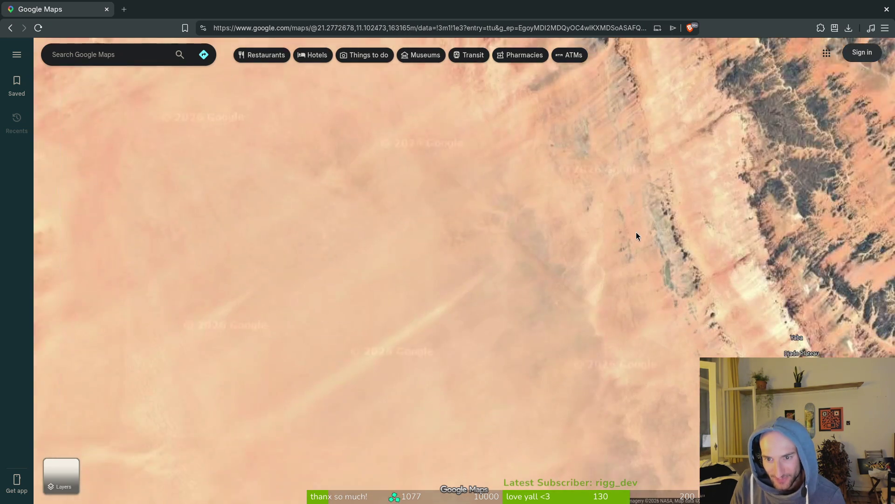
{"action": "scroll", "coordinate": [642, 337], "scroll_direction": "up", "scroll_amount": 10}
{"action": "scroll", "coordinate": [644, 312], "scroll_direction": "up", "scroll_amount": 5}
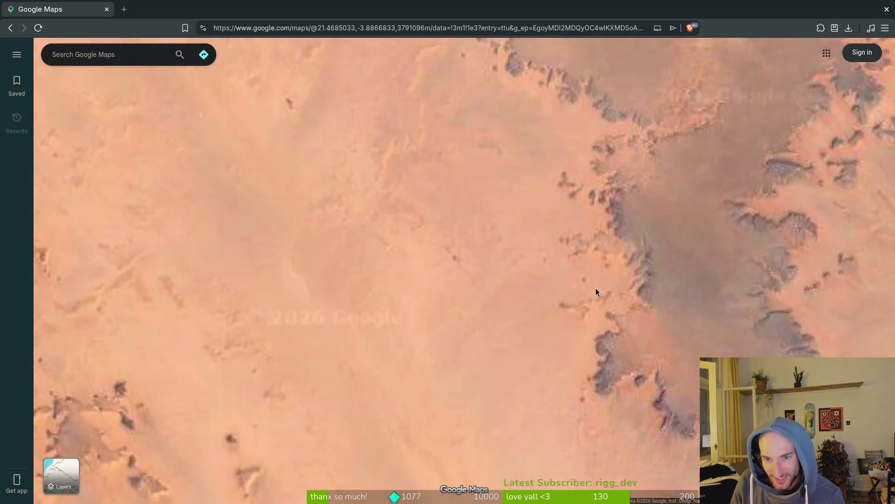
{"action": "scroll", "coordinate": [578, 353], "scroll_direction": "up", "scroll_amount": 3}
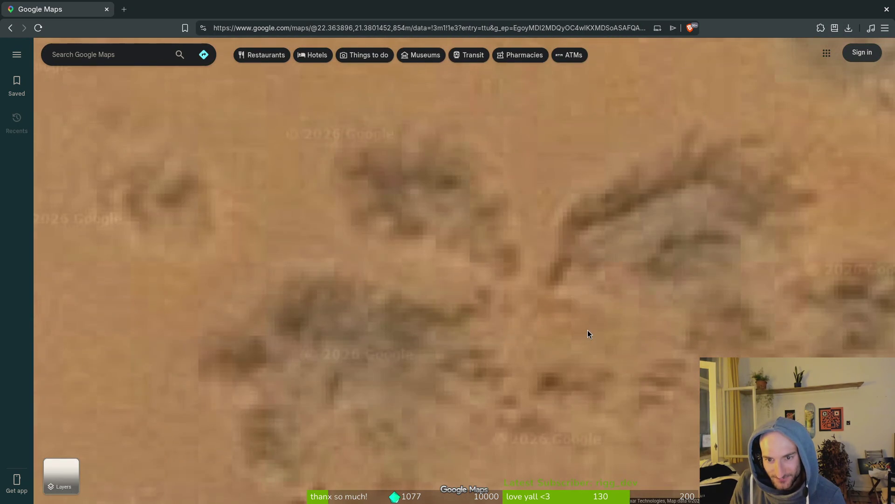
{"action": "scroll", "coordinate": [632, 319], "scroll_direction": "down", "scroll_amount": 8}
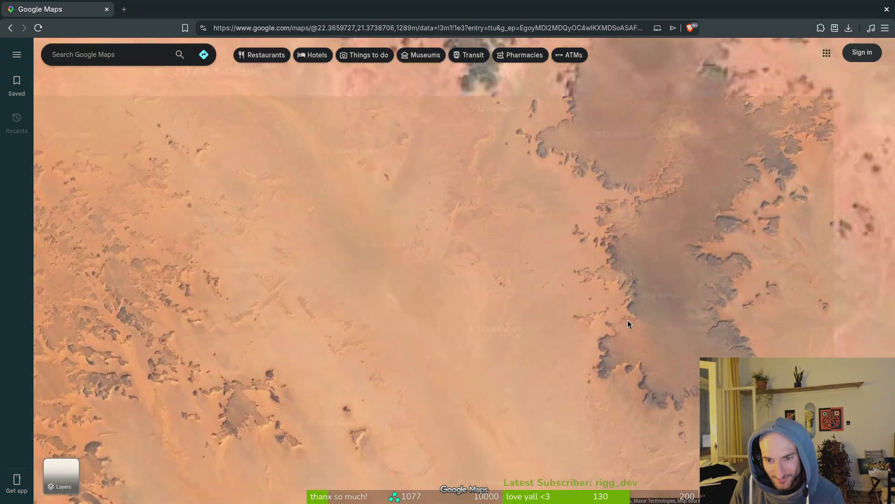
{"action": "scroll", "coordinate": [625, 322], "scroll_direction": "down", "scroll_amount": 10}
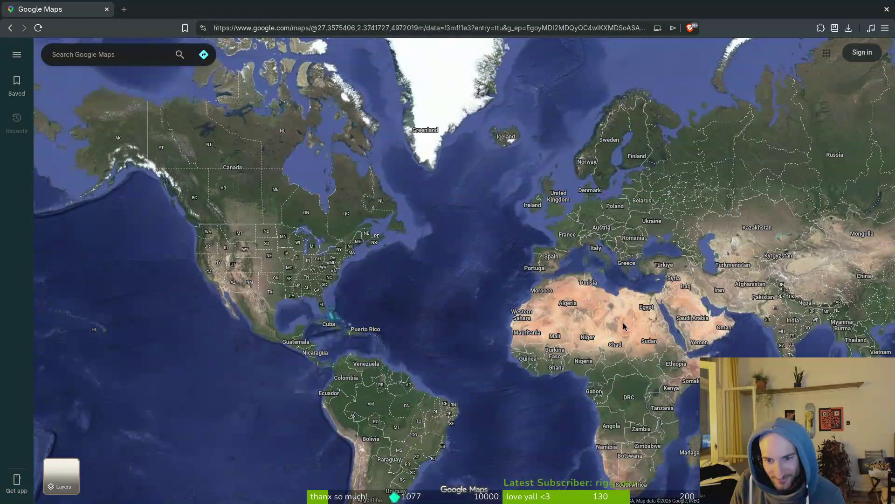
Move the world map over to North America, framing Canada, Alaska and British Columbia
{"action": "left_click_drag", "start_coordinate": [699, 218], "coordinate": [573, 273]}
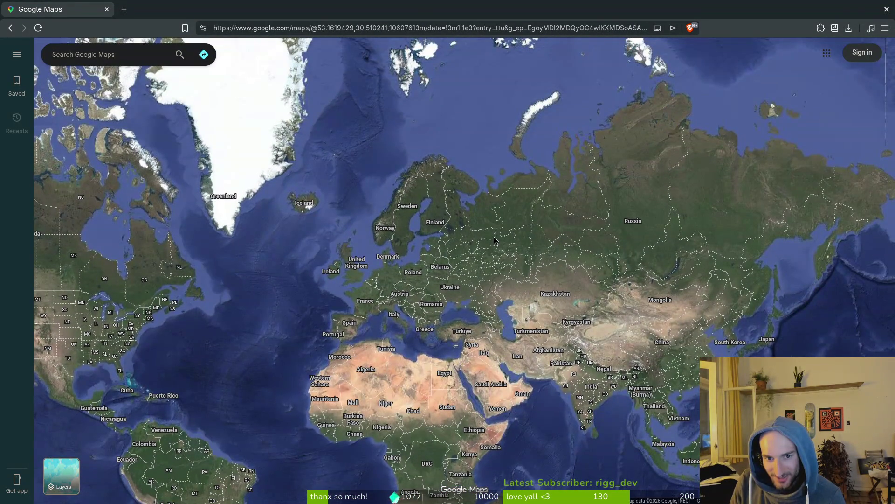
{"action": "scroll", "coordinate": [495, 243], "scroll_direction": "down", "scroll_amount": 1}
{"action": "mouse_move", "coordinate": [228, 268]}
{"action": "left_mouse_down"}
{"action": "mouse_move", "coordinate": [416, 274]}
{"action": "mouse_move", "coordinate": [616, 253]}
{"action": "left_mouse_up"}
{"action": "scroll", "coordinate": [693, 243], "scroll_direction": "up", "scroll_amount": 3}
{"action": "mouse_move", "coordinate": [667, 269]}
{"action": "left_mouse_down"}
{"action": "mouse_move", "coordinate": [712, 302]}
{"action": "mouse_move", "coordinate": [708, 349]}
{"action": "left_mouse_up"}
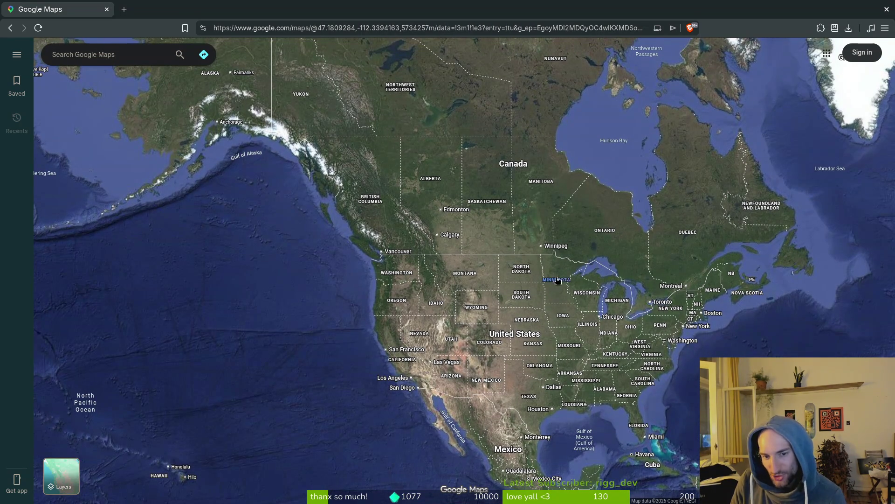
{"action": "left_click_drag", "start_coordinate": [588, 279], "coordinate": [584, 303]}
{"action": "left_click_drag", "start_coordinate": [475, 258], "coordinate": [589, 311]}
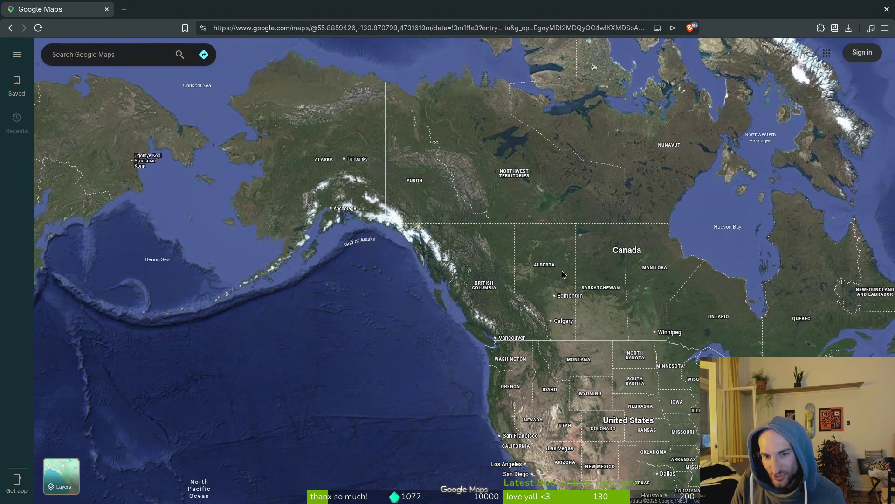
Zoom into satellite close-ups of the Alberta and Yukon forests
{"action": "scroll", "coordinate": [565, 274], "scroll_direction": "up", "scroll_amount": 2}
{"action": "scroll", "coordinate": [580, 283], "scroll_direction": "up", "scroll_amount": 5}
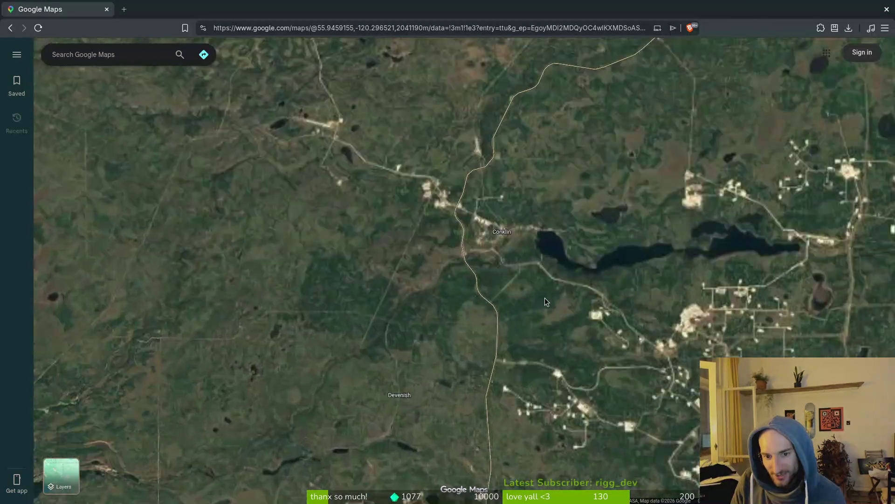
{"action": "scroll", "coordinate": [555, 298], "scroll_direction": "up", "scroll_amount": 8}
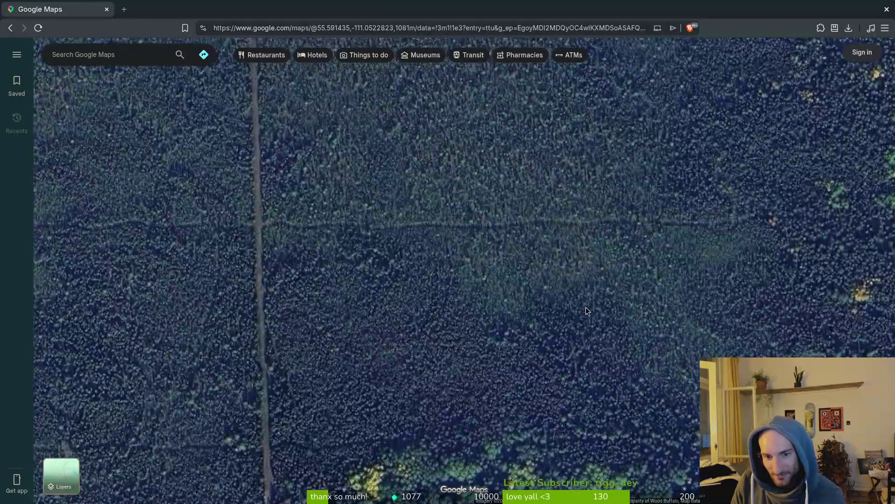
{"action": "scroll", "coordinate": [589, 306], "scroll_direction": "up", "scroll_amount": 3}
{"action": "scroll", "coordinate": [628, 281], "scroll_direction": "up", "scroll_amount": 3}
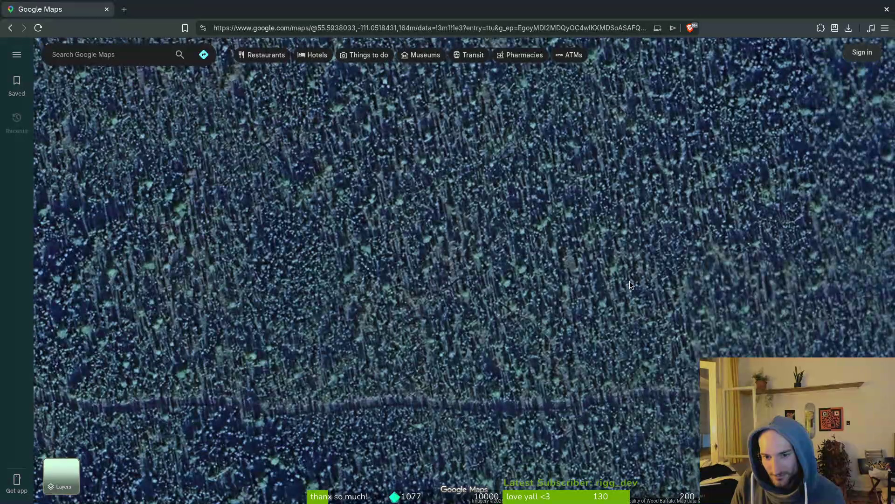
{"action": "scroll", "coordinate": [631, 284], "scroll_direction": "down", "scroll_amount": 15}
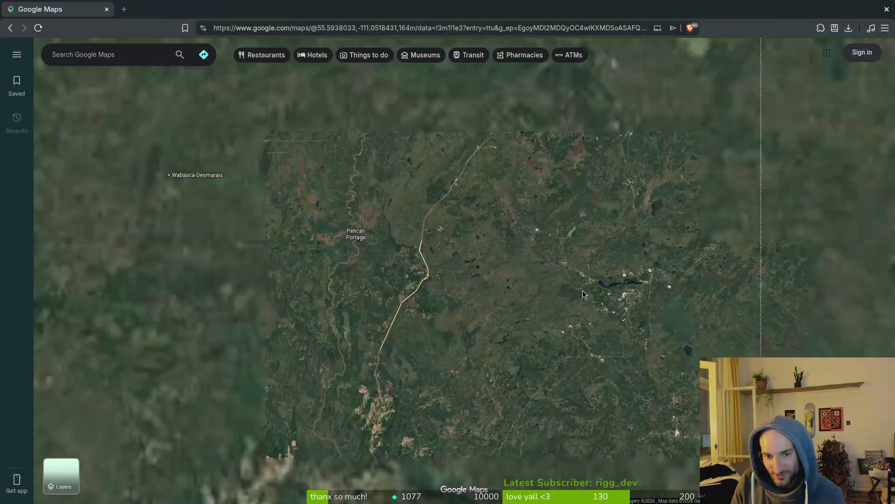
{"action": "scroll", "coordinate": [526, 270], "scroll_direction": "up", "scroll_amount": 10}
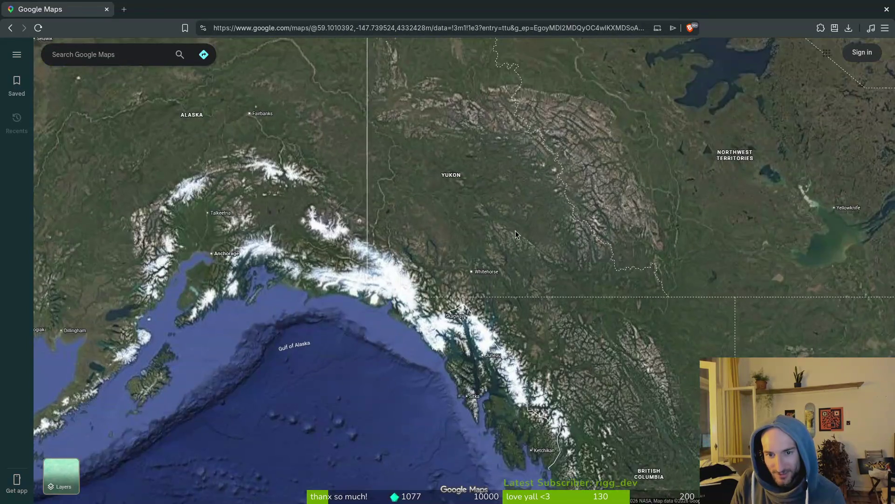
{"action": "scroll", "coordinate": [601, 273], "scroll_direction": "up", "scroll_amount": 10}
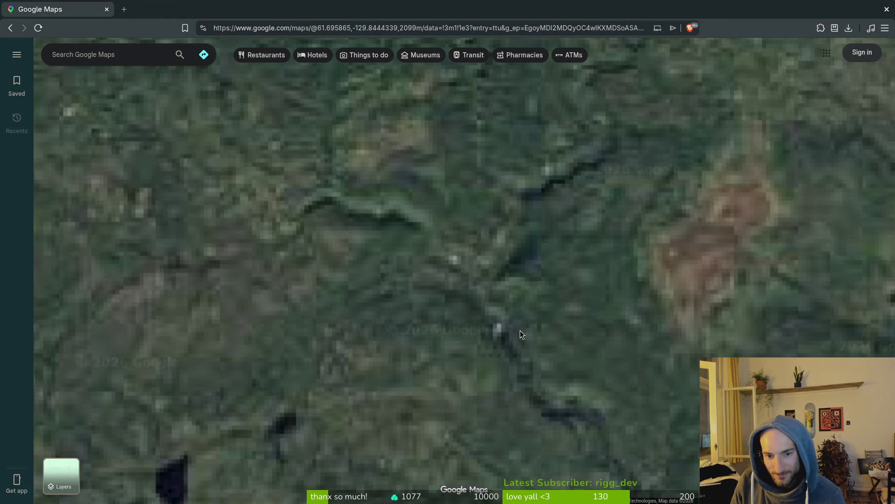
{"action": "scroll", "coordinate": [570, 315], "scroll_direction": "up", "scroll_amount": 5}
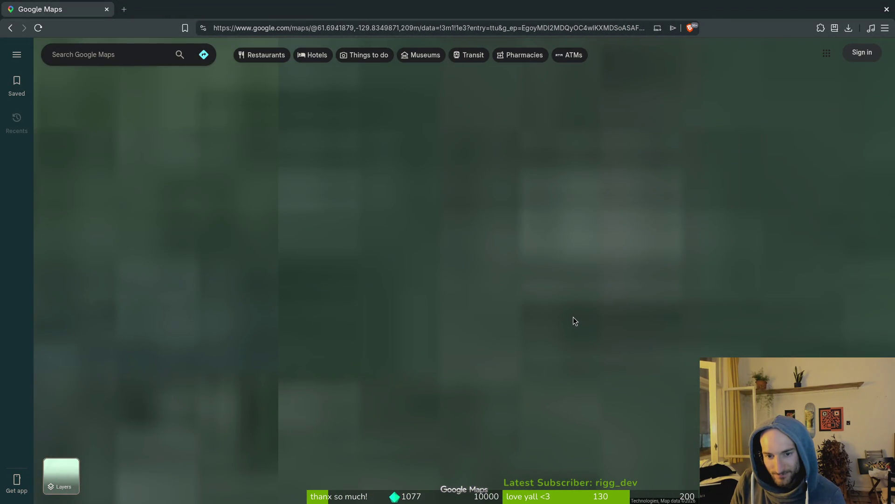
Zoom around Tongass National Forest in southeast Alaska, then move to western Canada
{"action": "scroll", "coordinate": [334, 300], "scroll_direction": "down", "scroll_amount": 8}
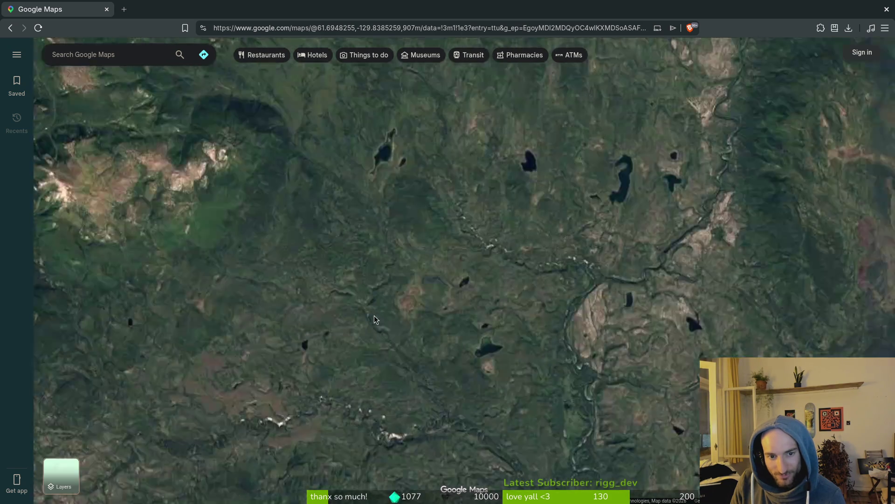
{"action": "scroll", "coordinate": [517, 296], "scroll_direction": "up", "scroll_amount": 4}
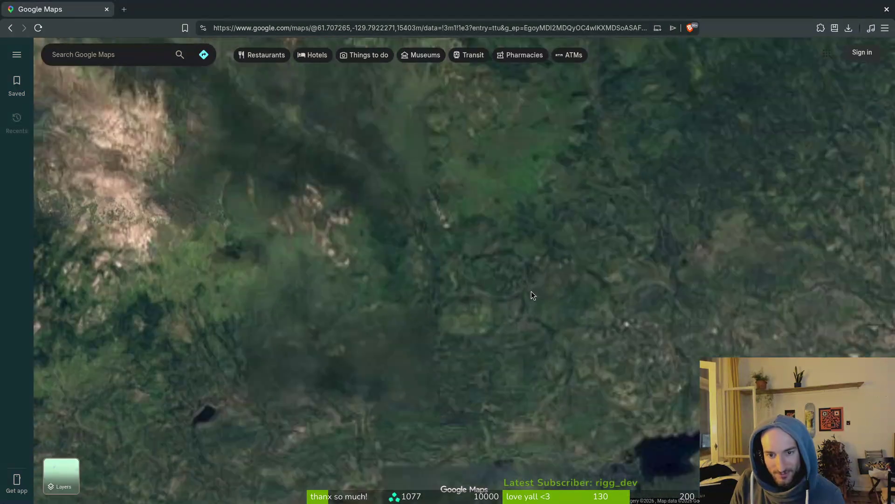
{"action": "scroll", "coordinate": [526, 292], "scroll_direction": "down", "scroll_amount": 10}
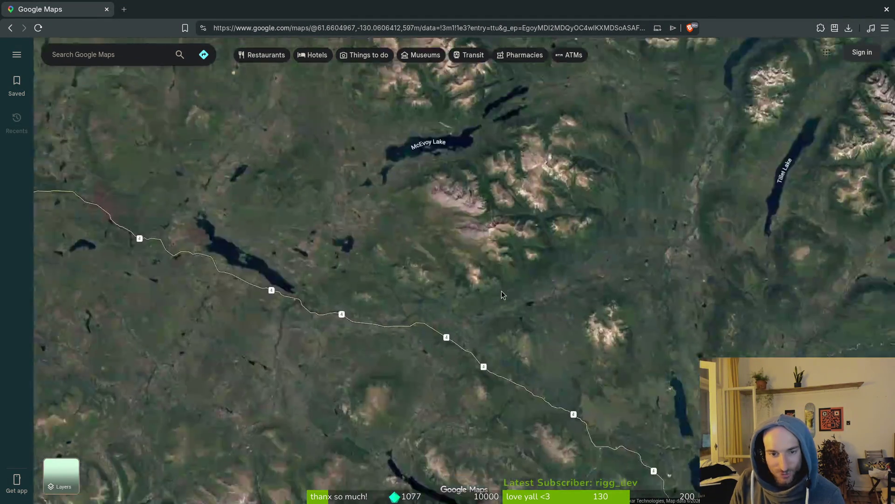
{"action": "scroll", "coordinate": [441, 395], "scroll_direction": "up", "scroll_amount": 5}
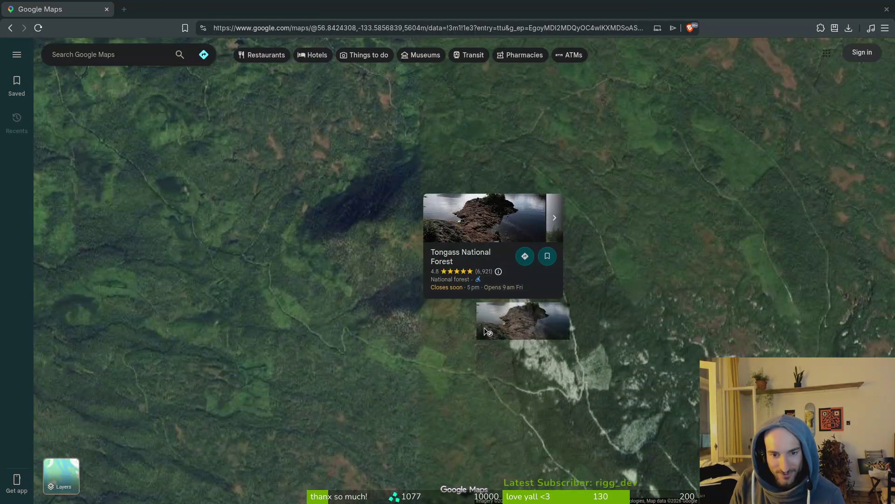
{"action": "scroll", "coordinate": [555, 369], "scroll_direction": "up", "scroll_amount": 8}
{"action": "scroll", "coordinate": [582, 390], "scroll_direction": "up", "scroll_amount": 2}
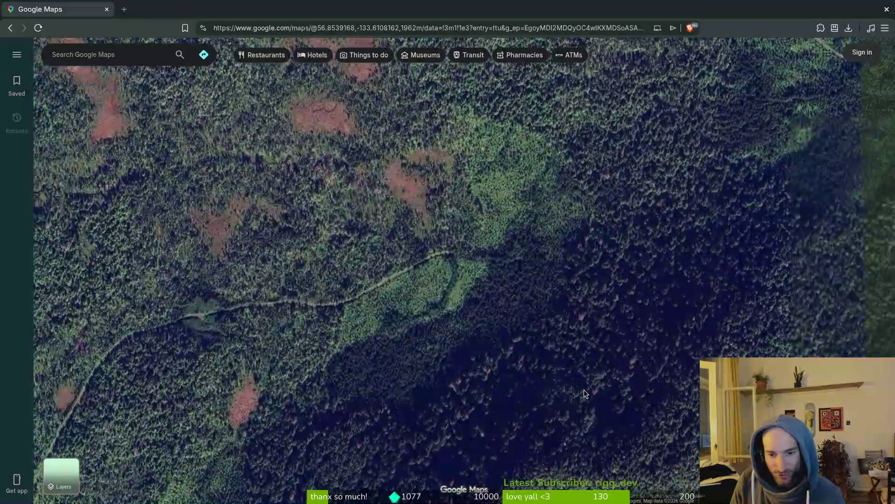
{"action": "scroll", "coordinate": [584, 390], "scroll_direction": "down", "scroll_amount": 10}
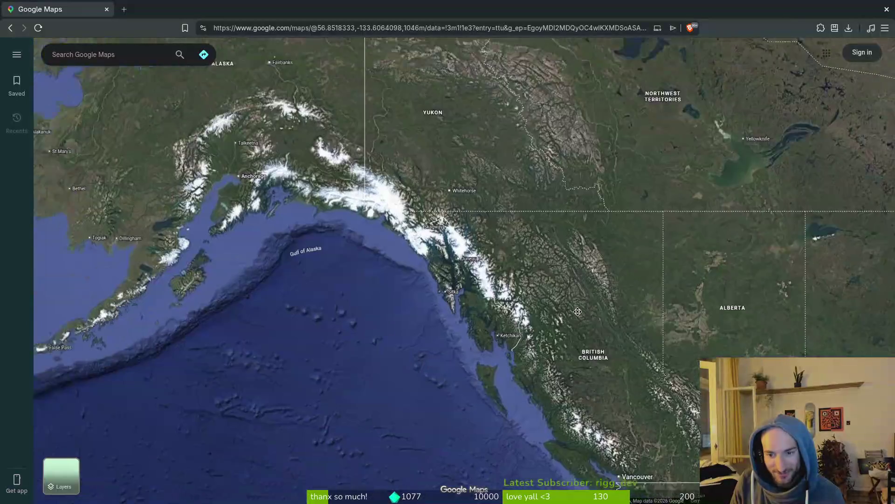
{"action": "mouse_move", "coordinate": [577, 312]}
{"action": "left_mouse_down"}
{"action": "mouse_move", "coordinate": [364, 165]}
{"action": "mouse_move", "coordinate": [320, 152]}
{"action": "mouse_move", "coordinate": [174, 21]}
{"action": "left_mouse_up"}
{"action": "scroll", "coordinate": [599, 321], "scroll_direction": "down", "scroll_amount": 3}
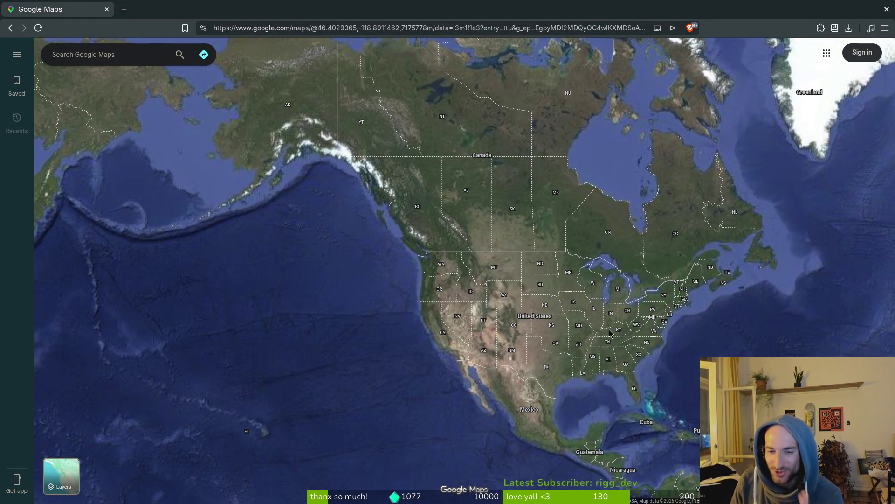
Zoom into farmland and pan to the fields west of Lincolnshire Puppies
{"action": "scroll", "coordinate": [534, 294], "scroll_direction": "up", "scroll_amount": 5}
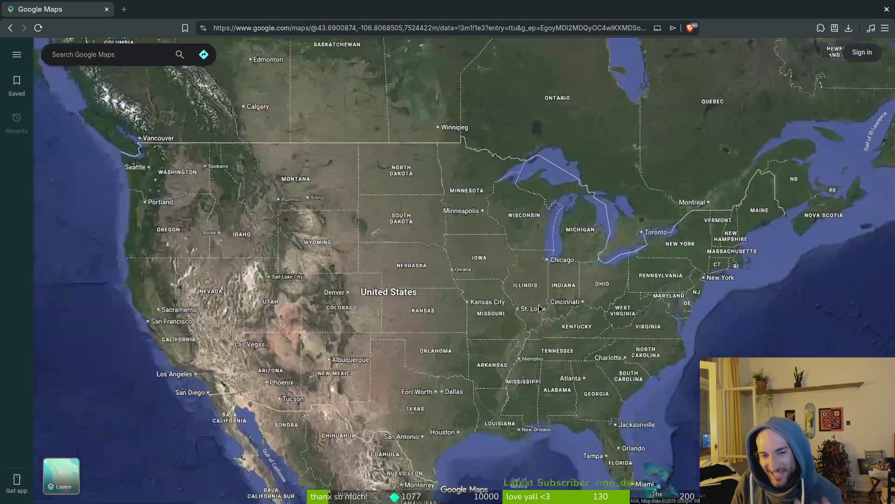
{"action": "scroll", "coordinate": [534, 295], "scroll_direction": "up", "scroll_amount": 3}
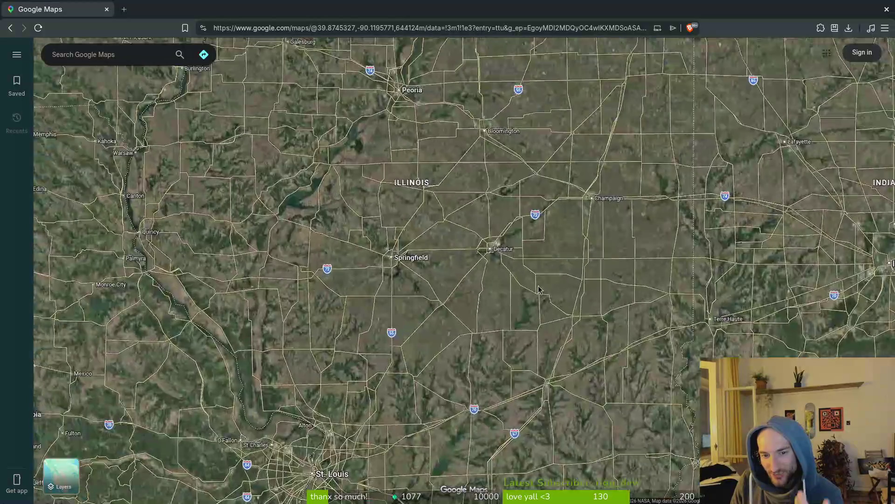
{"action": "scroll", "coordinate": [548, 290], "scroll_direction": "up", "scroll_amount": 5}
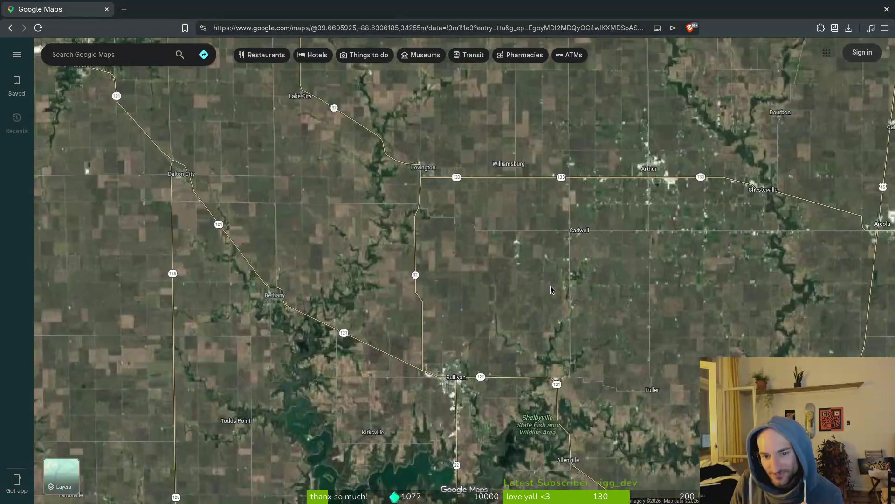
{"action": "scroll", "coordinate": [550, 285], "scroll_direction": "up", "scroll_amount": 2}
{"action": "left_click_drag", "start_coordinate": [518, 332], "coordinate": [669, 287]}
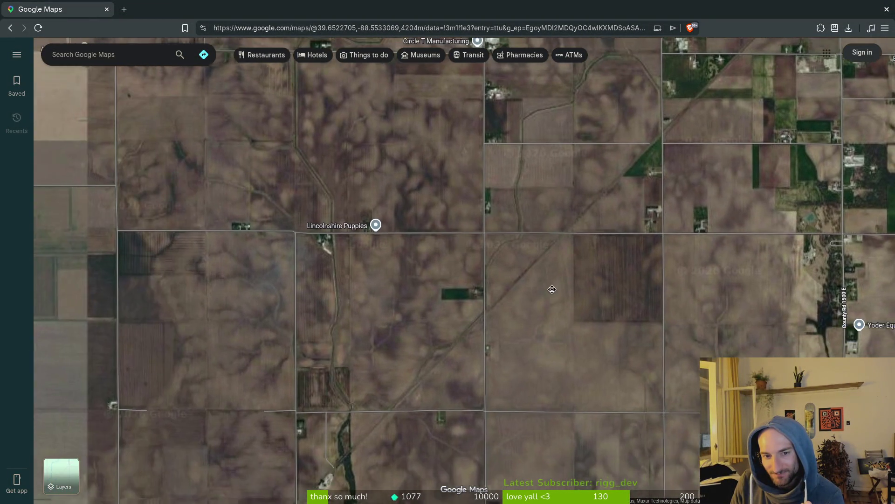
{"action": "left_click_drag", "start_coordinate": [411, 299], "coordinate": [513, 266]}
{"action": "left_click_drag", "start_coordinate": [261, 326], "coordinate": [559, 268]}
{"action": "left_click_drag", "start_coordinate": [316, 289], "coordinate": [393, 281]}
Zoom in and out across satellite close-ups of Georgia and Florida's Big Bend
{"action": "scroll", "coordinate": [393, 280], "scroll_direction": "down", "scroll_amount": 10}
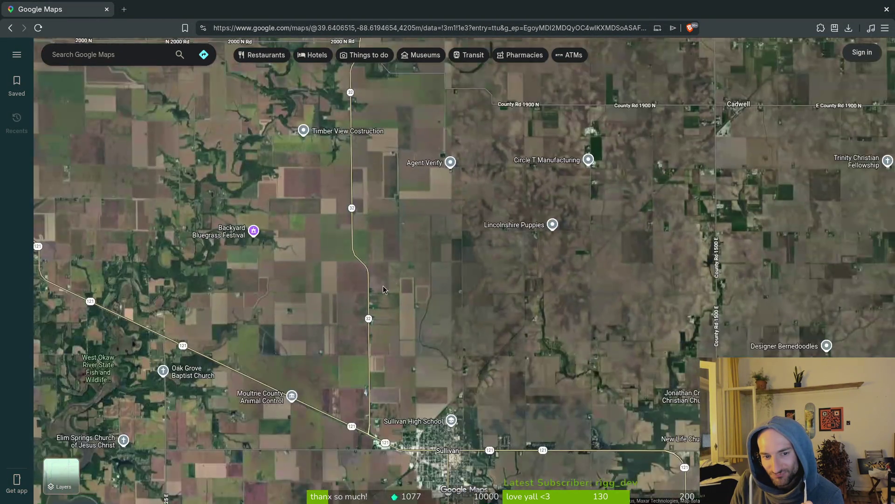
{"action": "scroll", "coordinate": [316, 278], "scroll_direction": "down", "scroll_amount": 5}
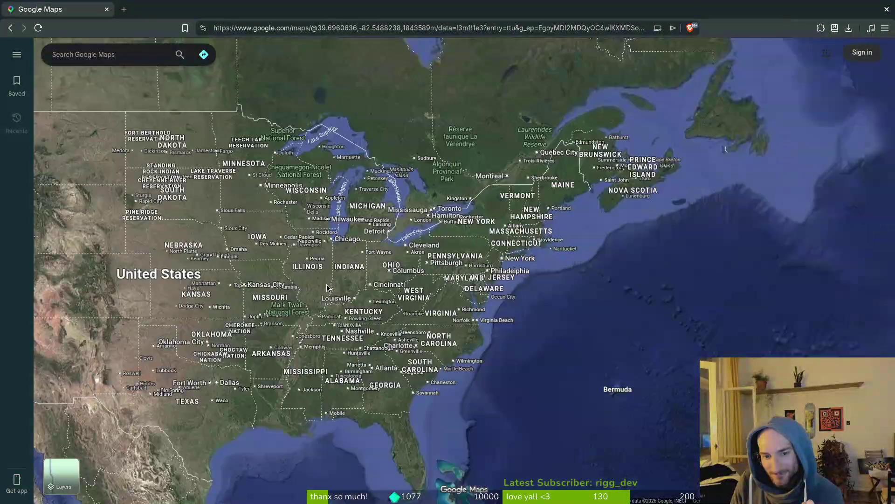
{"action": "scroll", "coordinate": [494, 286], "scroll_direction": "up", "scroll_amount": 5}
{"action": "scroll", "coordinate": [508, 310], "scroll_direction": "up", "scroll_amount": 10}
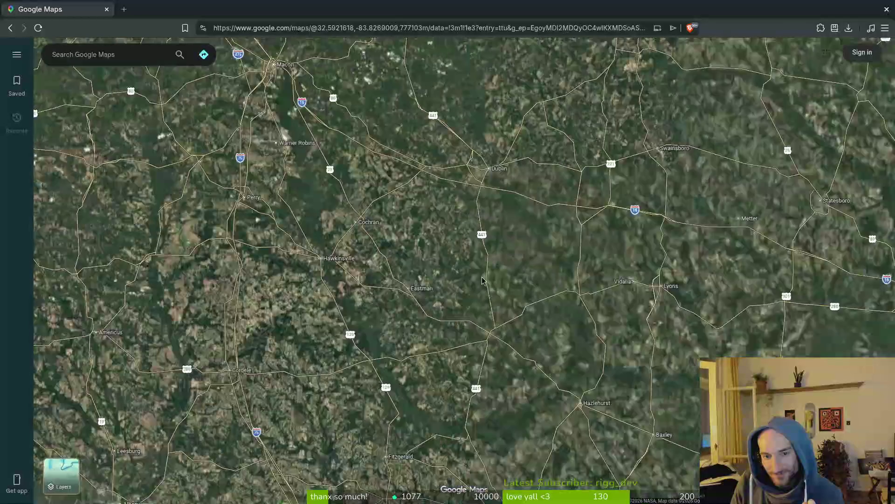
{"action": "scroll", "coordinate": [598, 218], "scroll_direction": "down", "scroll_amount": 2}
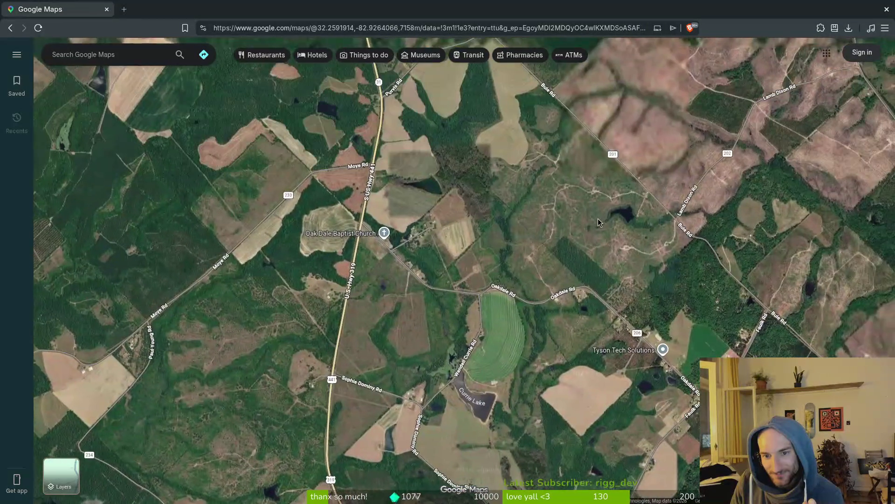
{"action": "scroll", "coordinate": [494, 294], "scroll_direction": "up", "scroll_amount": 3}
{"action": "scroll", "coordinate": [494, 294], "scroll_direction": "up", "scroll_amount": 3}
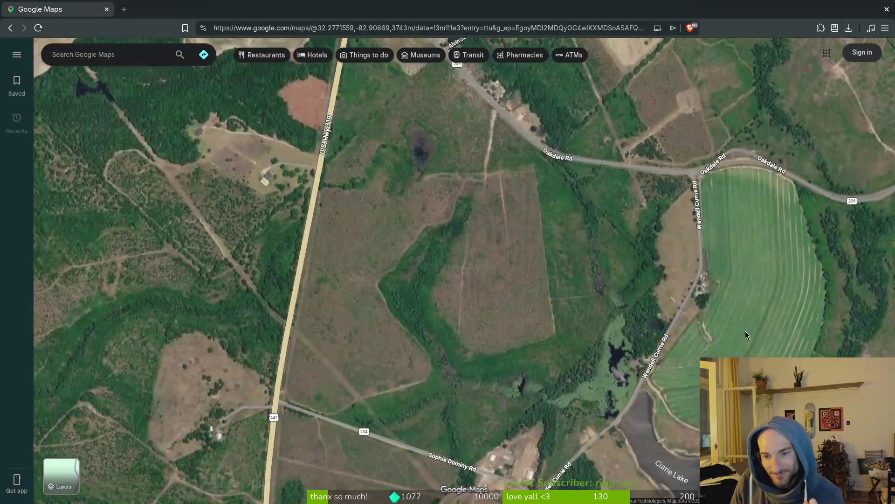
{"action": "scroll", "coordinate": [558, 264], "scroll_direction": "right", "scroll_amount": 5}
{"action": "scroll", "coordinate": [558, 264], "scroll_direction": "down", "scroll_amount": 5}
{"action": "scroll", "coordinate": [419, 252], "scroll_direction": "down", "scroll_amount": 10}
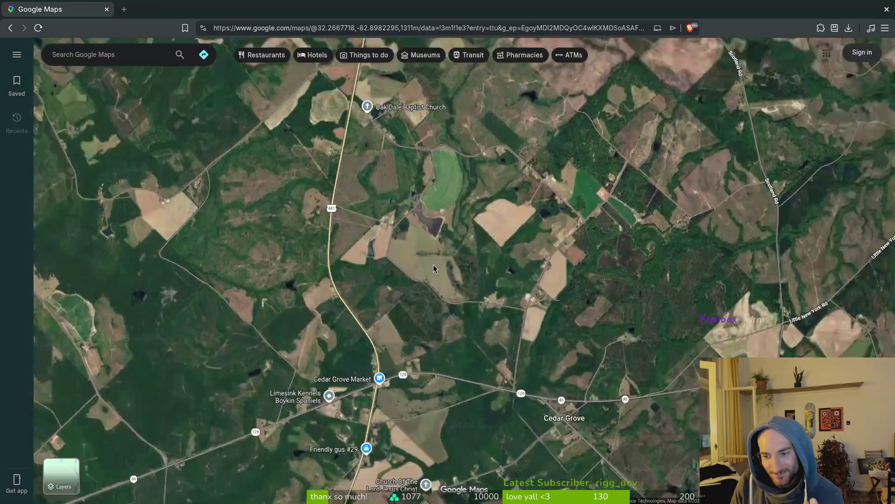
Pan around HRC Allen Pens in the Kansas farmland near Neal, then zoom back out
{"action": "scroll", "coordinate": [524, 242], "scroll_direction": "up", "scroll_amount": 10}
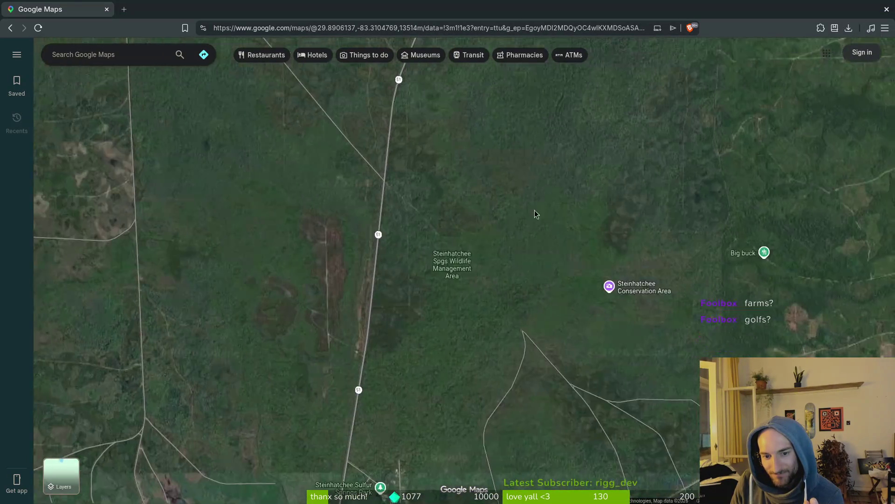
{"action": "scroll", "coordinate": [508, 342], "scroll_direction": "up", "scroll_amount": 3}
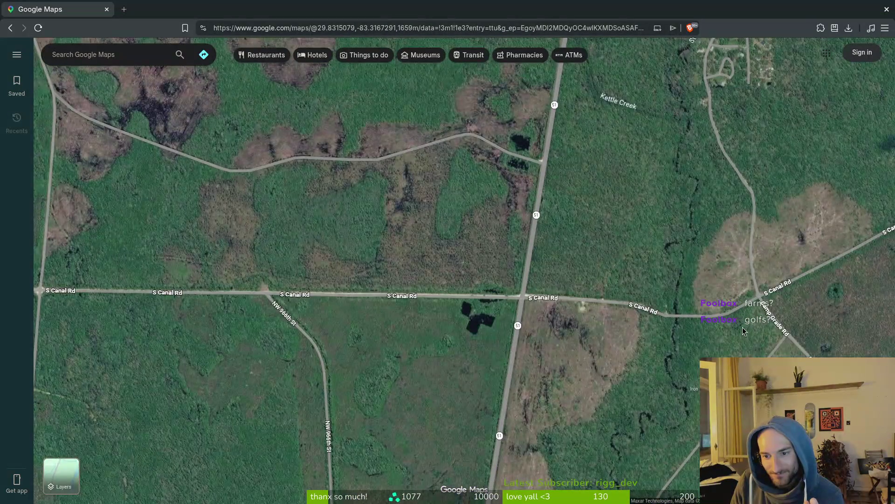
{"action": "scroll", "coordinate": [652, 352], "scroll_direction": "down", "scroll_amount": 6}
{"action": "scroll", "coordinate": [652, 353], "scroll_direction": "down", "scroll_amount": 7}
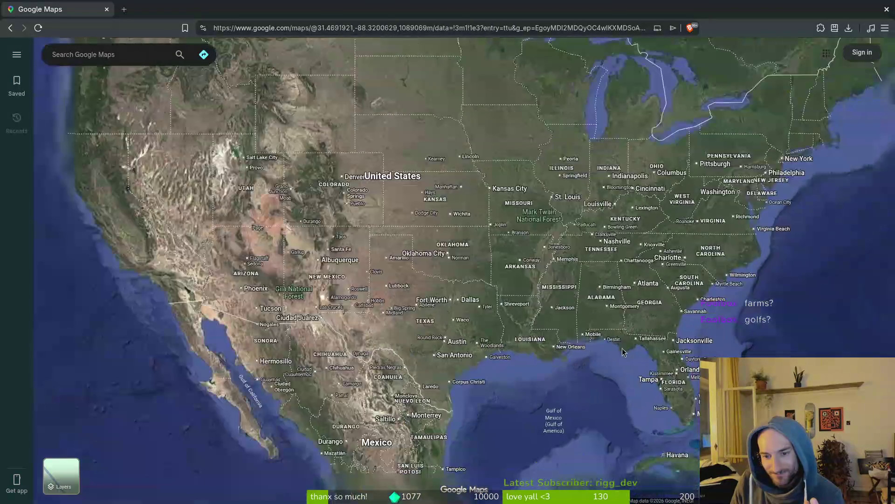
{"action": "scroll", "coordinate": [461, 209], "scroll_direction": "up", "scroll_amount": 8}
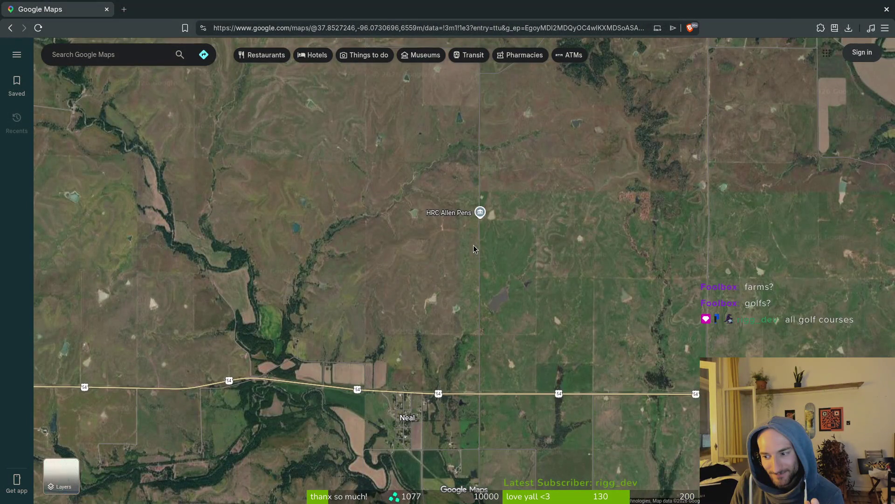
{"action": "scroll", "coordinate": [444, 253], "scroll_direction": "up", "scroll_amount": 2}
{"action": "left_click_drag", "start_coordinate": [411, 245], "coordinate": [459, 274]}
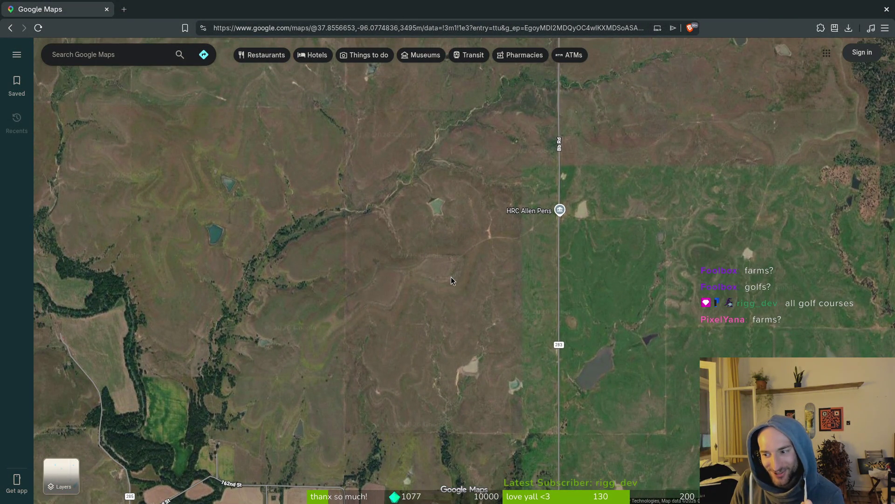
{"action": "scroll", "coordinate": [455, 281], "scroll_direction": "up", "scroll_amount": 3}
{"action": "scroll", "coordinate": [513, 292], "scroll_direction": "down", "scroll_amount": 4}
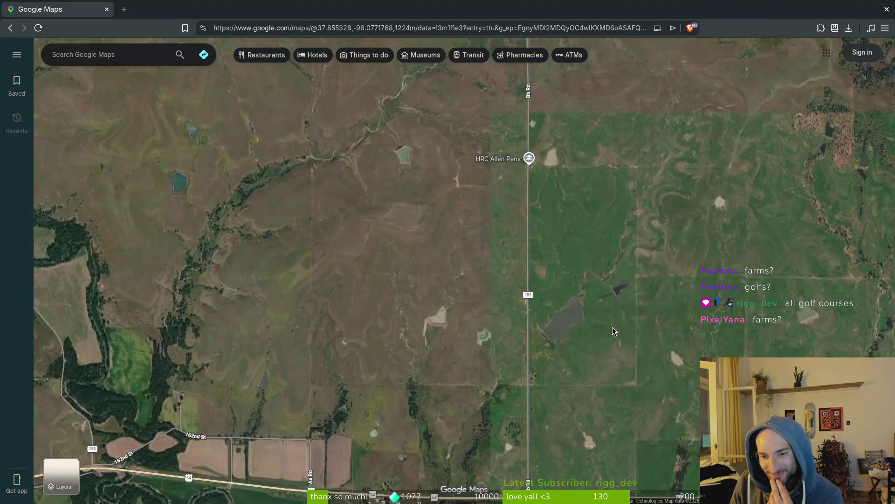
{"action": "scroll", "coordinate": [580, 332], "scroll_direction": "down", "scroll_amount": 10}
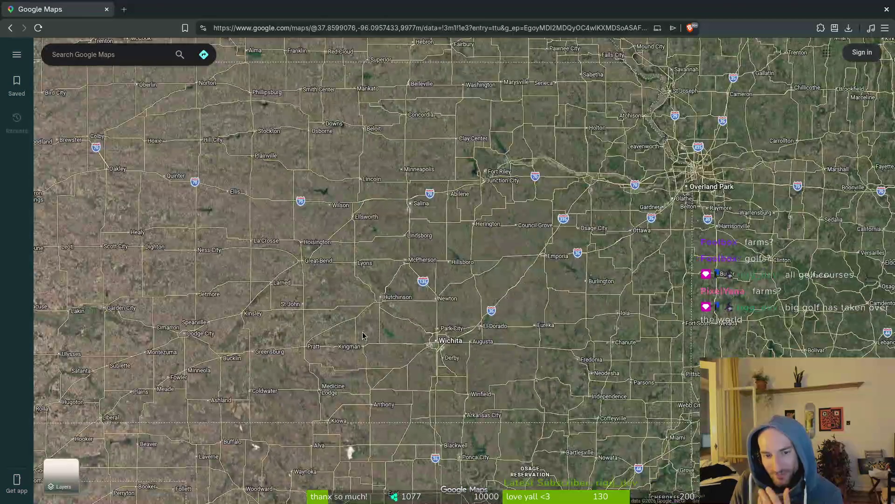
{"action": "scroll", "coordinate": [536, 303], "scroll_direction": "down", "scroll_amount": 8}
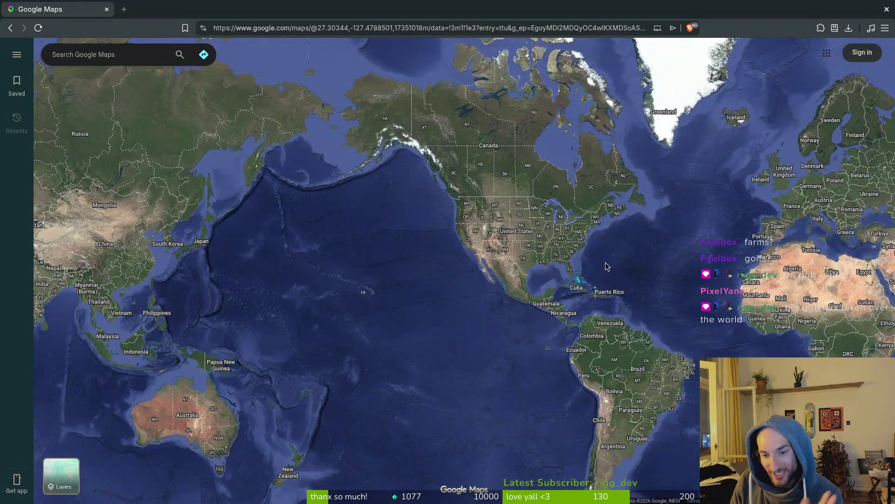
Tour Argentine satellite farmland near Las 3 Marías and route 205
{"action": "left_click_drag", "start_coordinate": [595, 283], "coordinate": [539, 156]}
{"action": "scroll", "coordinate": [561, 380], "scroll_direction": "up", "scroll_amount": 5}
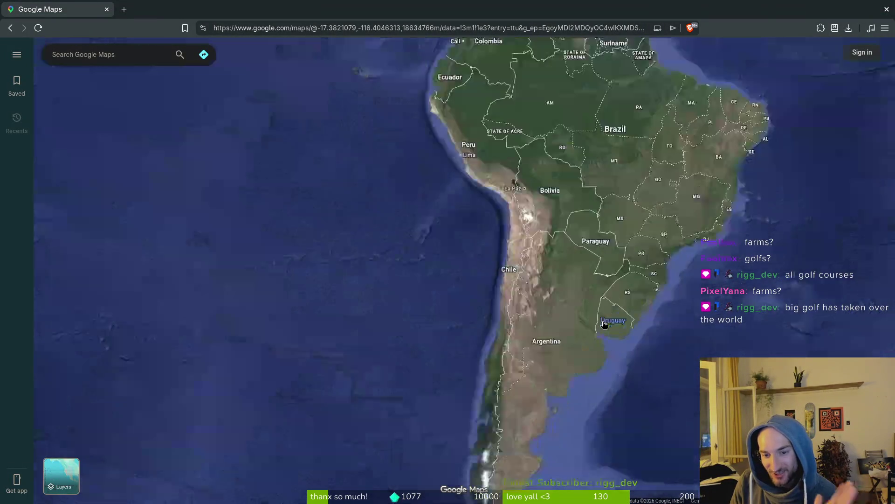
{"action": "scroll", "coordinate": [562, 382], "scroll_direction": "up", "scroll_amount": 8}
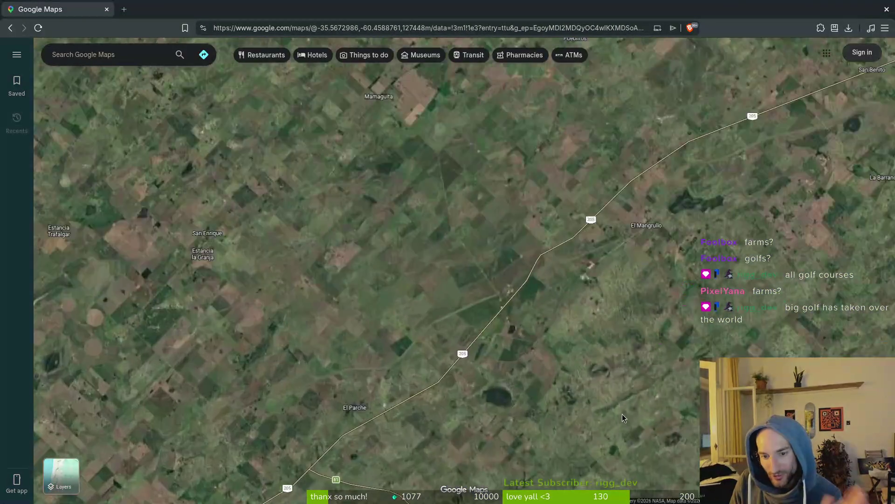
{"action": "mouse_move", "coordinate": [455, 377]}
{"action": "left_mouse_down"}
{"action": "mouse_move", "coordinate": [397, 390]}
{"action": "mouse_move", "coordinate": [380, 345]}
{"action": "left_mouse_up"}
{"action": "scroll", "coordinate": [621, 359], "scroll_direction": "up", "scroll_amount": 3}
{"action": "left_click_drag", "start_coordinate": [418, 213], "coordinate": [573, 381]}
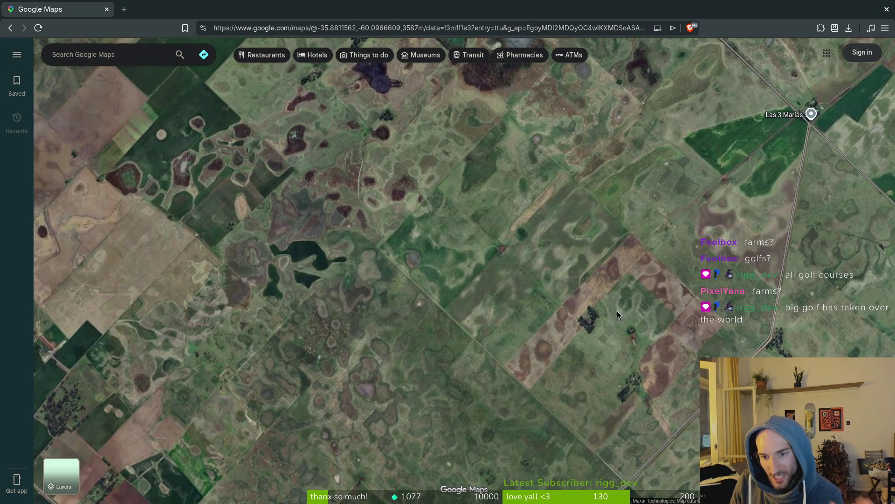
{"action": "left_click_drag", "start_coordinate": [653, 303], "coordinate": [526, 298]}
{"action": "scroll", "coordinate": [651, 273], "scroll_direction": "down", "scroll_amount": 3}
{"action": "scroll", "coordinate": [651, 280], "scroll_direction": "down", "scroll_amount": 15}
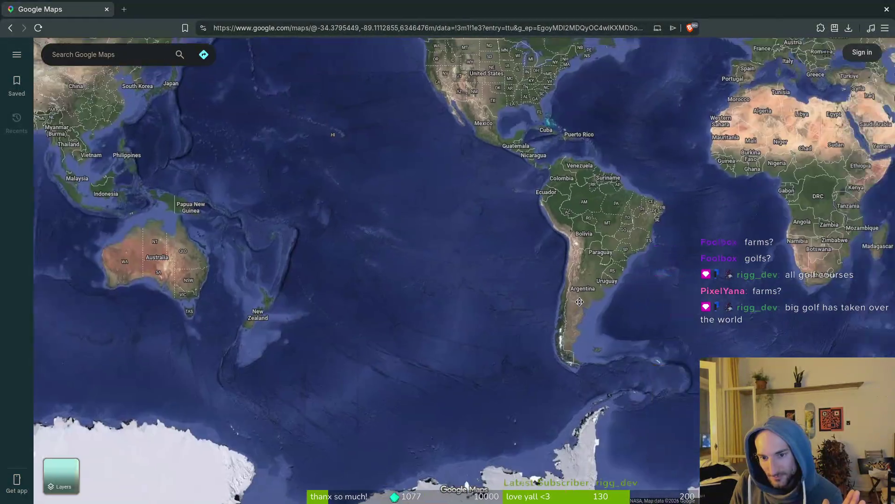
Bring Europe into view and zoom over Ukrainian and German farmland
{"action": "left_click_drag", "start_coordinate": [579, 302], "coordinate": [317, 404]}
{"action": "left_click_drag", "start_coordinate": [628, 143], "coordinate": [500, 269]}
{"action": "scroll", "coordinate": [632, 299], "scroll_direction": "up", "scroll_amount": 12}
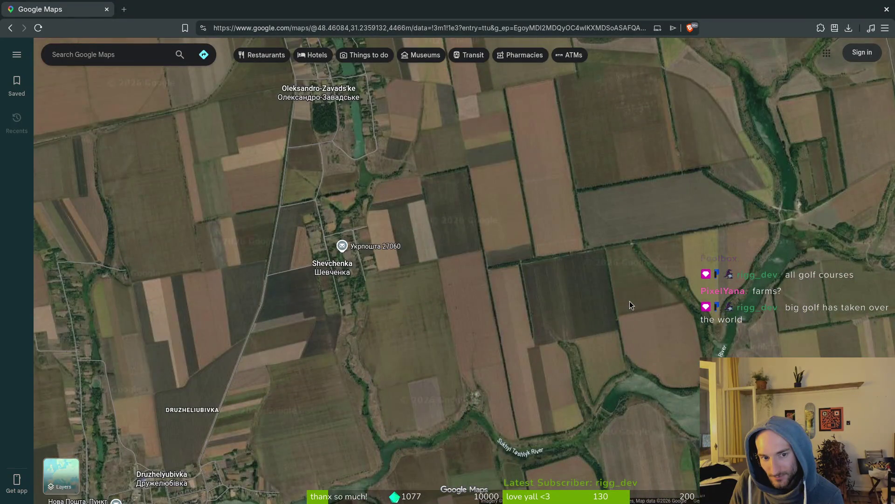
{"action": "scroll", "coordinate": [630, 300], "scroll_direction": "down", "scroll_amount": 10}
{"action": "scroll", "coordinate": [622, 301], "scroll_direction": "down", "scroll_amount": 5}
{"action": "scroll", "coordinate": [632, 295], "scroll_direction": "up", "scroll_amount": 15}
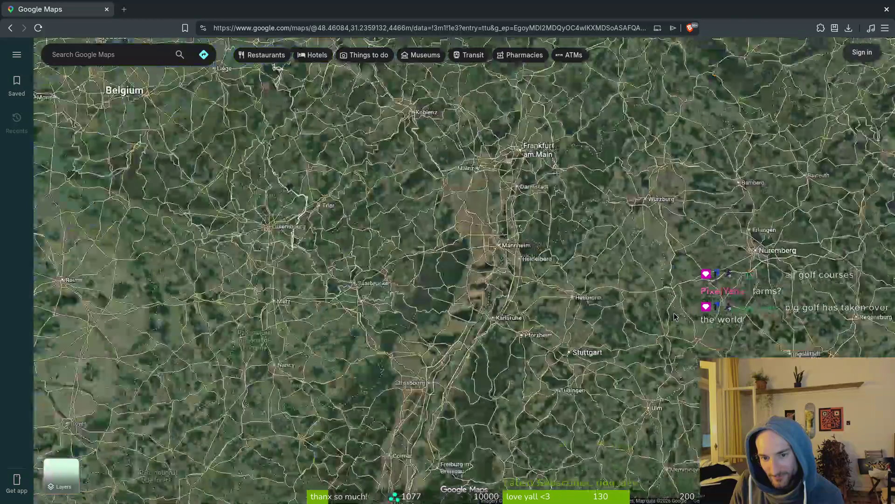
{"action": "scroll", "coordinate": [600, 303], "scroll_direction": "up", "scroll_amount": 3}
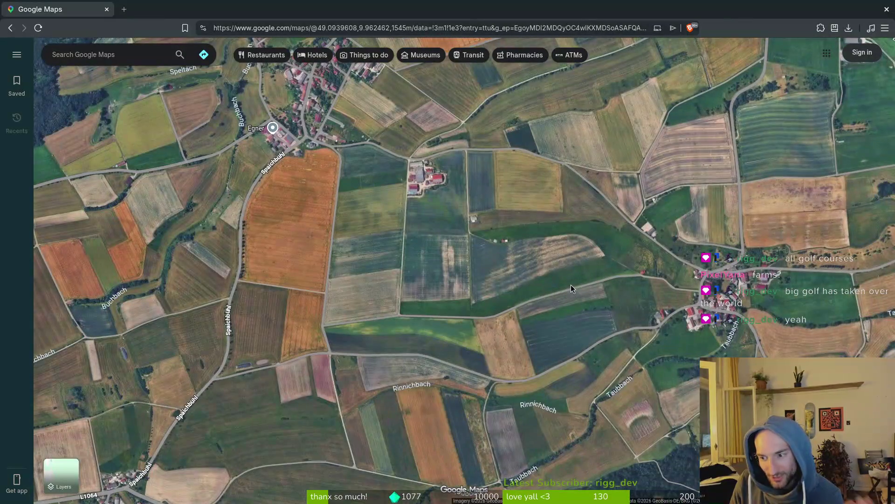
{"action": "scroll", "coordinate": [575, 279], "scroll_direction": "down", "scroll_amount": 5}
{"action": "scroll", "coordinate": [574, 278], "scroll_direction": "down", "scroll_amount": 3}
{"action": "scroll", "coordinate": [572, 283], "scroll_direction": "down", "scroll_amount": 10}
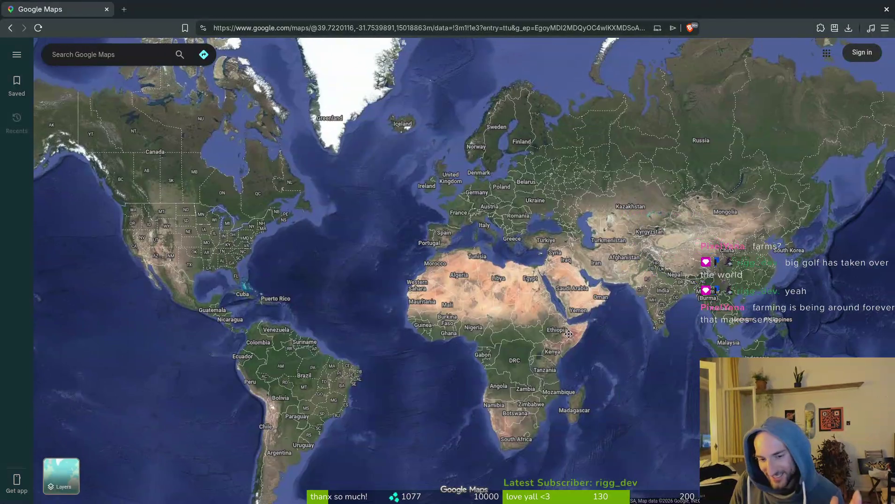
{"action": "scroll", "coordinate": [608, 357], "scroll_direction": "up", "scroll_amount": 2}
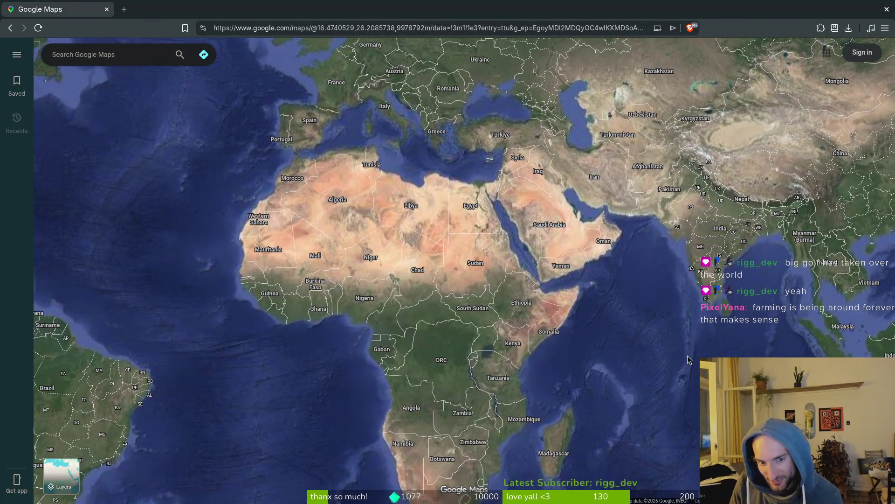
Zoom in and out over African farmland in Congo and Mozambique
{"action": "scroll", "coordinate": [629, 348], "scroll_direction": "right", "scroll_amount": 5}
{"action": "scroll", "coordinate": [363, 323], "scroll_direction": "up", "scroll_amount": 10}
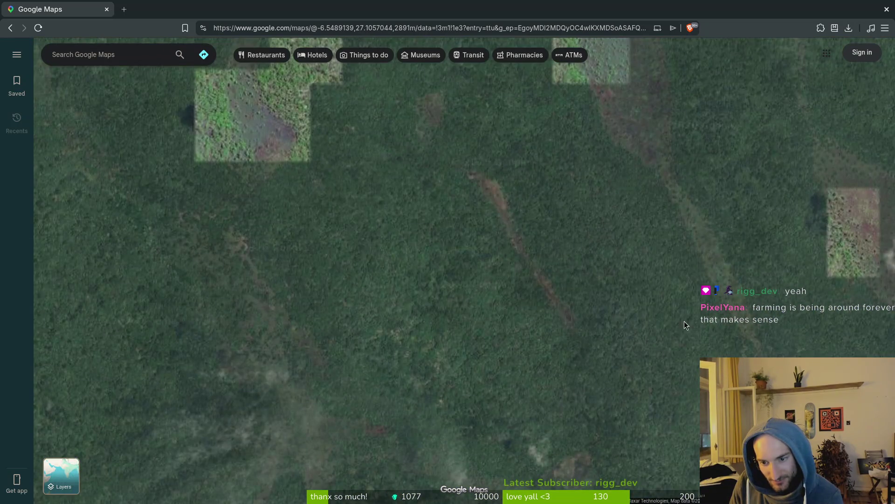
{"action": "scroll", "coordinate": [581, 348], "scroll_direction": "up", "scroll_amount": 3}
{"action": "scroll", "coordinate": [602, 317], "scroll_direction": "down", "scroll_amount": 5}
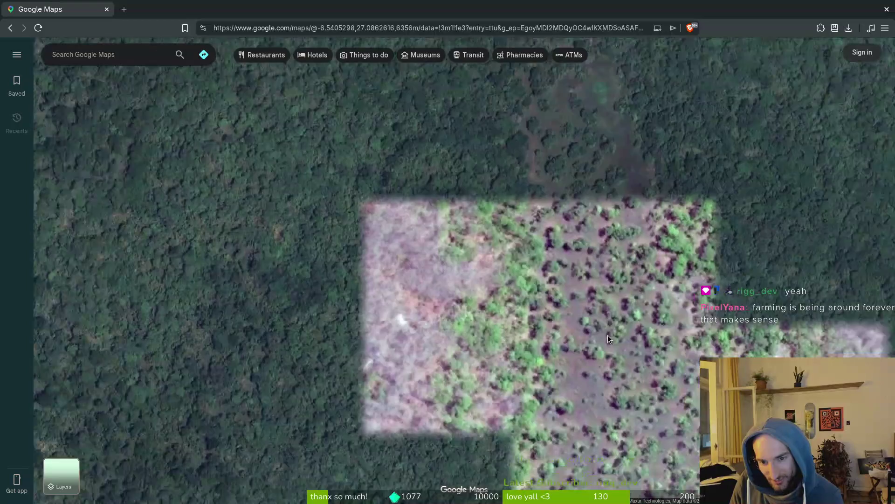
{"action": "scroll", "coordinate": [563, 321], "scroll_direction": "down", "scroll_amount": 10}
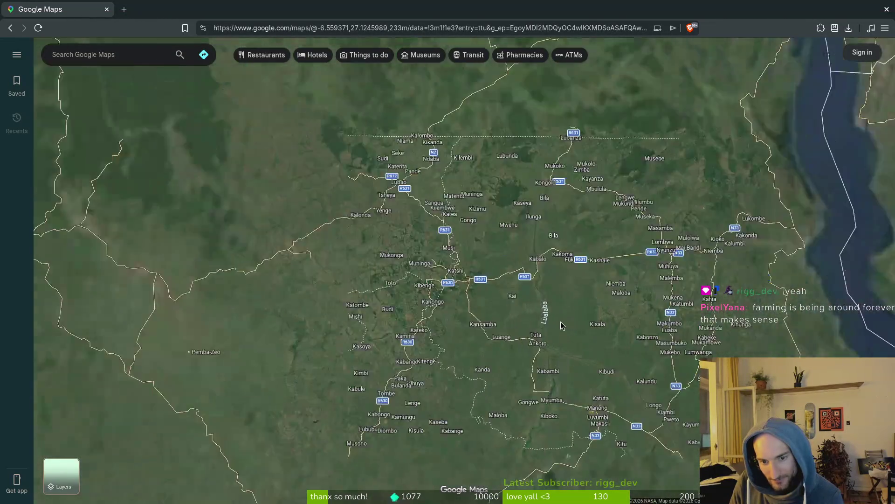
{"action": "scroll", "coordinate": [603, 393], "scroll_direction": "up", "scroll_amount": 10}
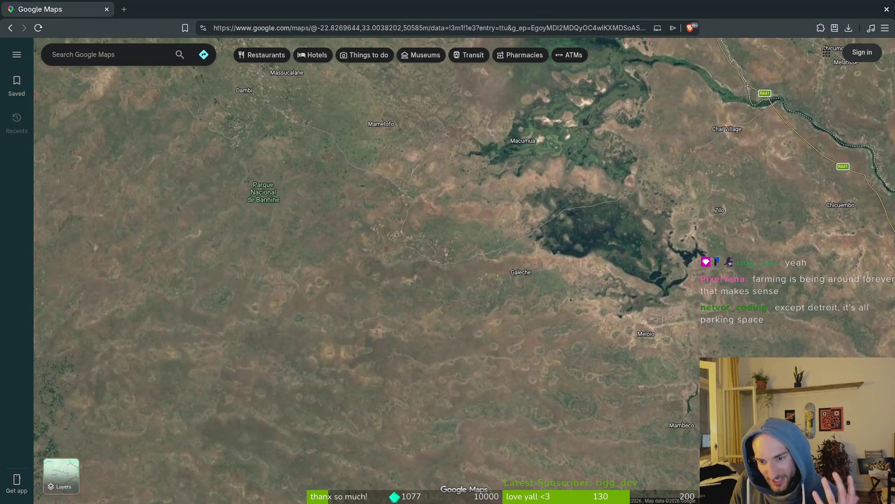
{"action": "scroll", "coordinate": [603, 337], "scroll_direction": "up", "scroll_amount": 5}
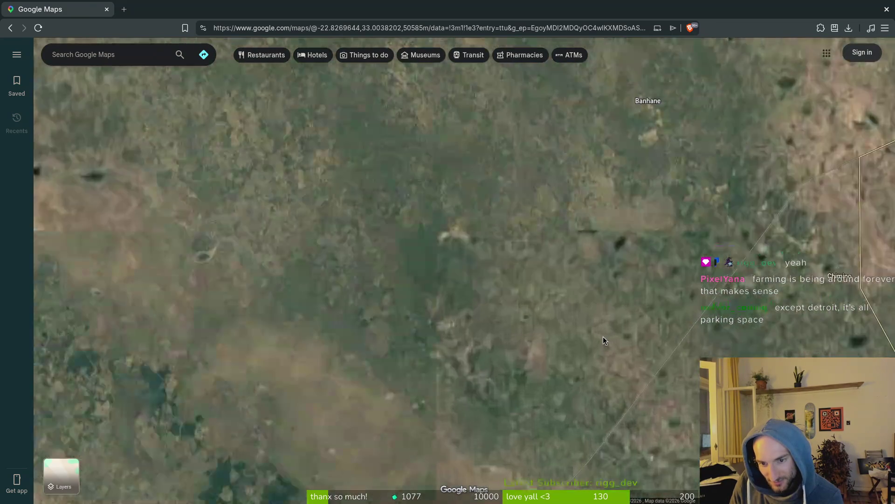
{"action": "scroll", "coordinate": [389, 301], "scroll_direction": "down", "scroll_amount": 3}
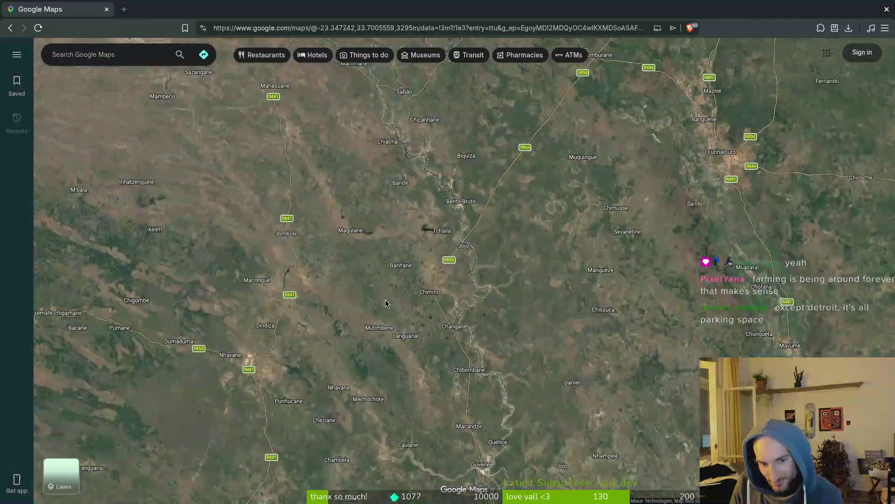
{"action": "scroll", "coordinate": [385, 304], "scroll_direction": "down", "scroll_amount": 3}
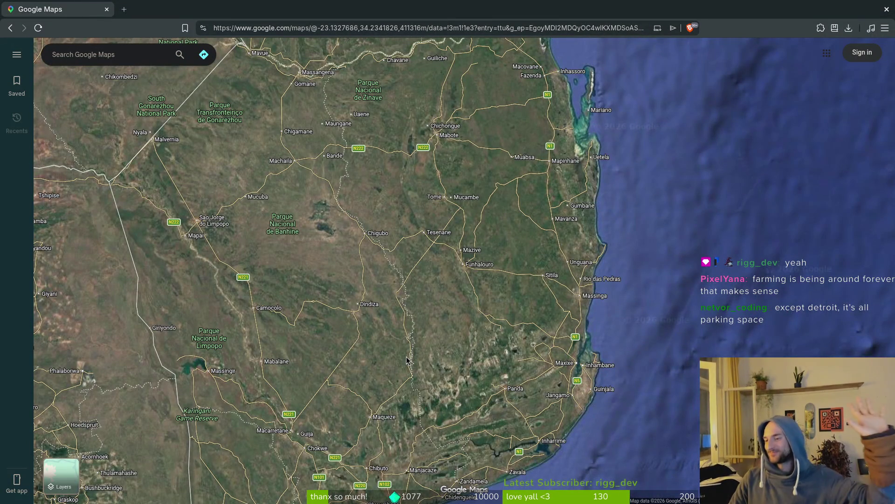
{"action": "scroll", "coordinate": [427, 346], "scroll_direction": "down", "scroll_amount": 10}
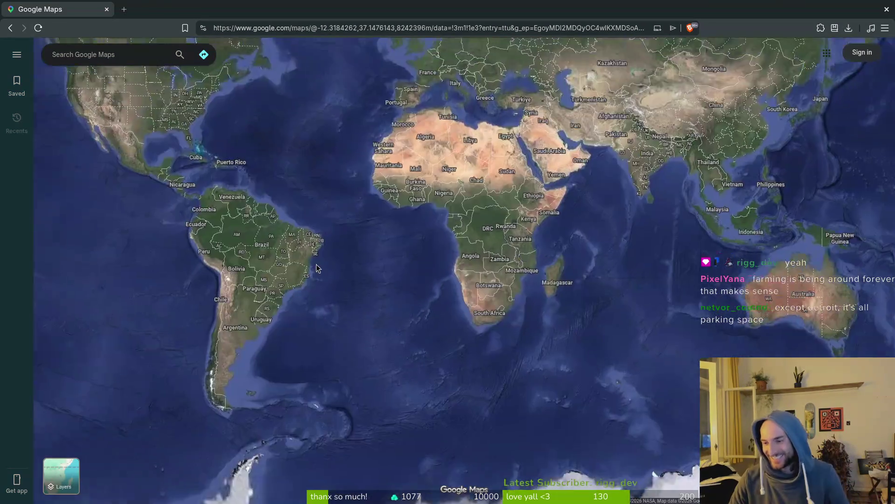
Close in on Detroit, widen to southern Michigan, then frame southern South America
{"action": "left_click_drag", "start_coordinate": [386, 302], "coordinate": [476, 232]}
{"action": "scroll", "coordinate": [631, 189], "scroll_direction": "up", "scroll_amount": 10}
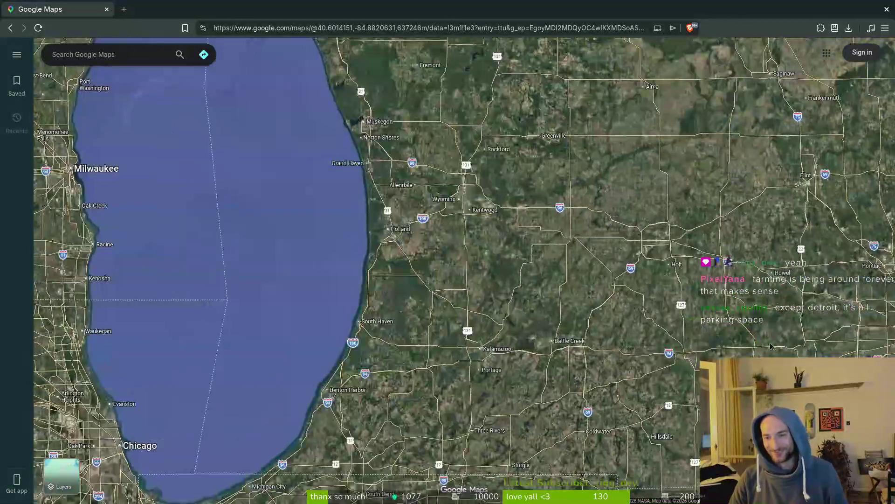
{"action": "left_click_drag", "start_coordinate": [770, 346], "coordinate": [513, 261]}
{"action": "scroll", "coordinate": [599, 272], "scroll_direction": "up", "scroll_amount": 10}
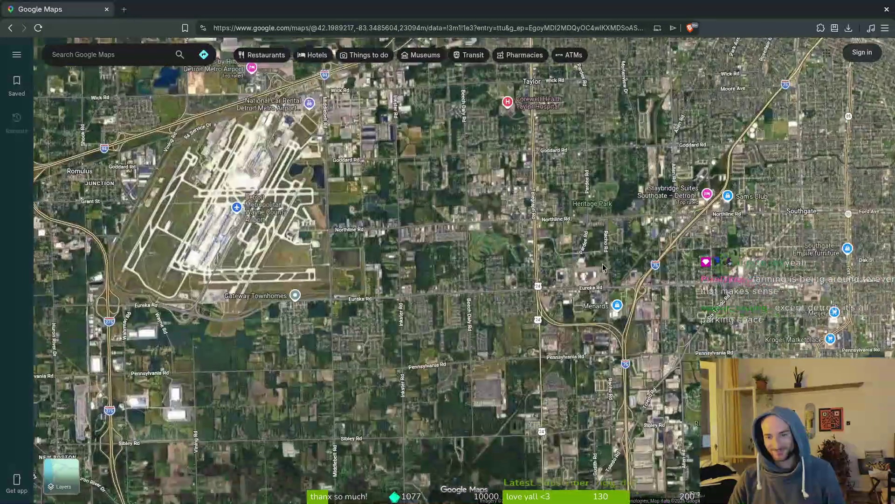
{"action": "scroll", "coordinate": [599, 272], "scroll_direction": "up", "scroll_amount": 5}
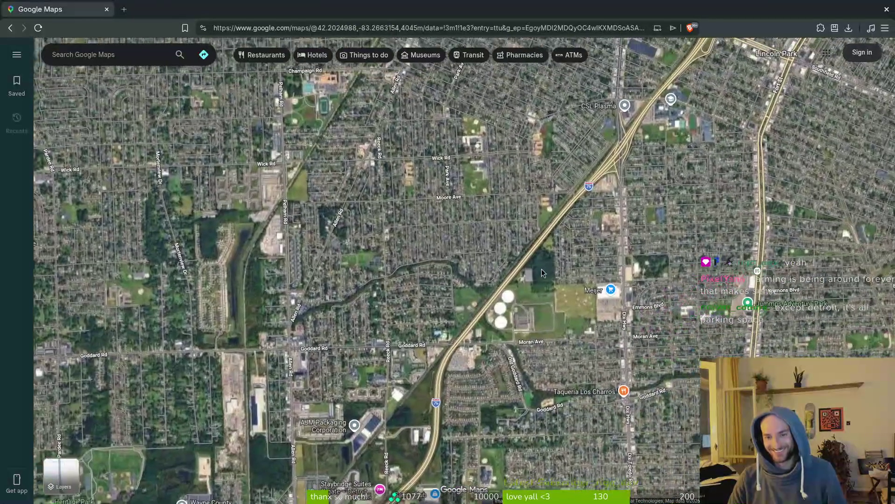
{"action": "scroll", "coordinate": [572, 334], "scroll_direction": "down", "scroll_amount": 10}
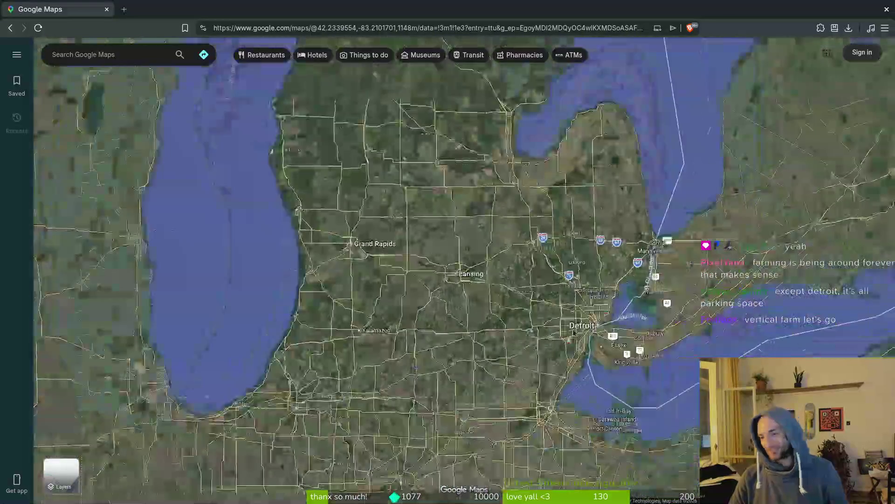
{"action": "scroll", "coordinate": [575, 330], "scroll_direction": "down", "scroll_amount": 5}
{"action": "left_click_drag", "start_coordinate": [583, 265], "coordinate": [581, 116]}
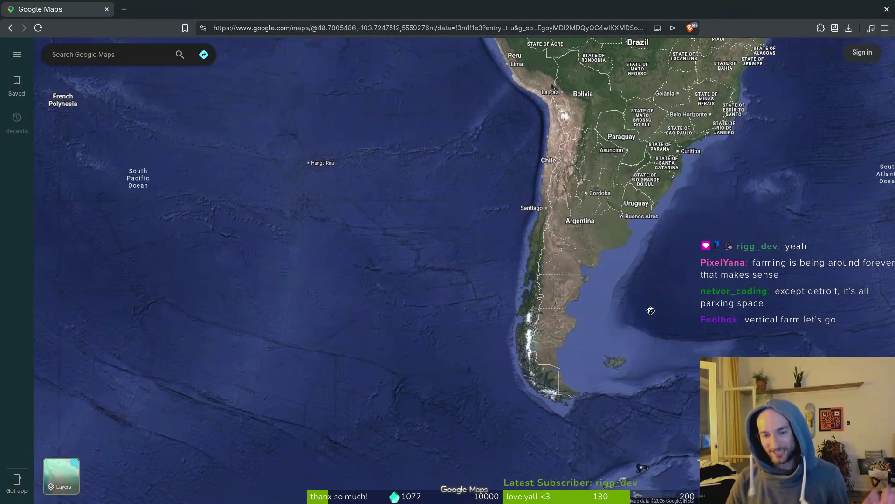
Move from South America to Asia and zoom over Indian farmland
{"action": "scroll", "coordinate": [587, 261], "scroll_direction": "up", "scroll_amount": 2}
{"action": "scroll", "coordinate": [595, 234], "scroll_direction": "down", "scroll_amount": 5}
{"action": "mouse_move", "coordinate": [95, 175]}
{"action": "left_mouse_down"}
{"action": "mouse_move", "coordinate": [505, 272]}
{"action": "mouse_move", "coordinate": [575, 314]}
{"action": "left_mouse_up"}
{"action": "scroll", "coordinate": [539, 401], "scroll_direction": "up", "scroll_amount": 7}
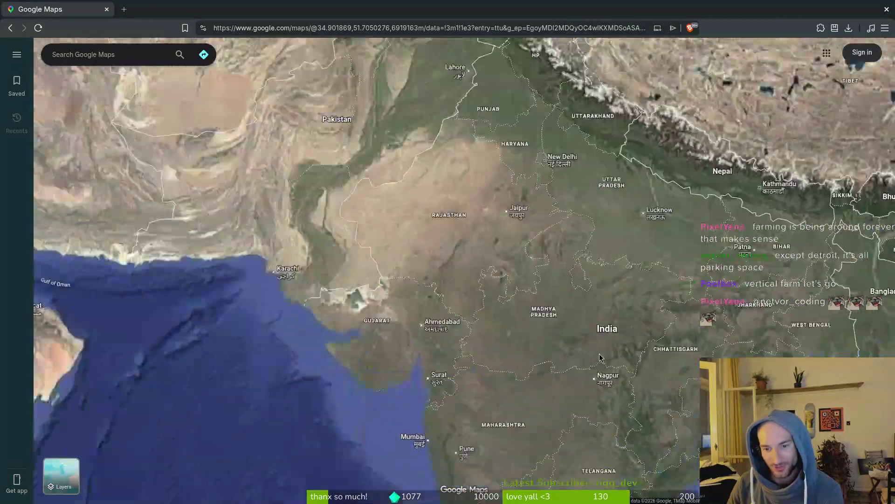
{"action": "scroll", "coordinate": [550, 369], "scroll_direction": "up", "scroll_amount": 3}
{"action": "scroll", "coordinate": [560, 353], "scroll_direction": "up", "scroll_amount": 8}
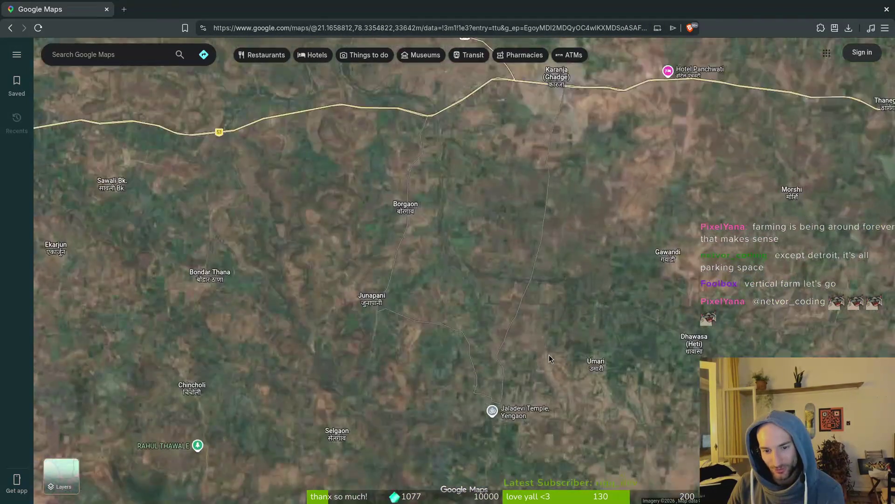
{"action": "scroll", "coordinate": [320, 276], "scroll_direction": "down", "scroll_amount": 2}
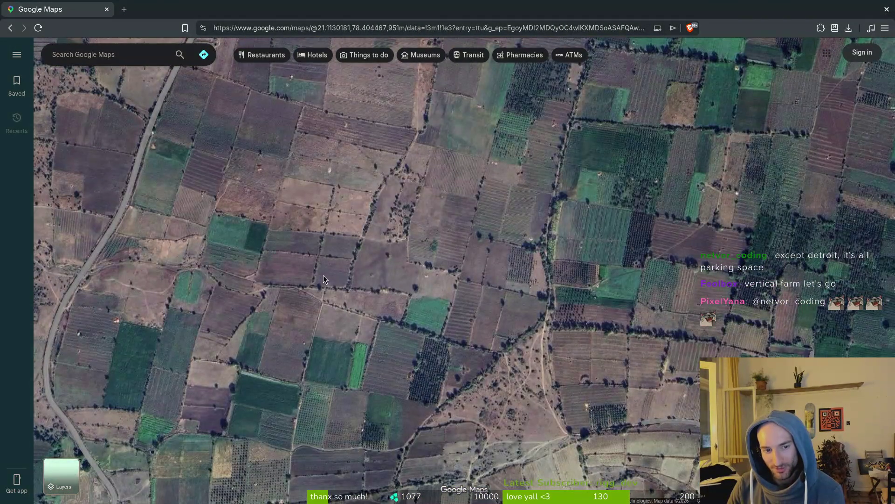
{"action": "scroll", "coordinate": [323, 275], "scroll_direction": "up", "scroll_amount": 3}
{"action": "scroll", "coordinate": [326, 276], "scroll_direction": "down", "scroll_amount": 2}
{"action": "scroll", "coordinate": [328, 279], "scroll_direction": "down", "scroll_amount": 10}
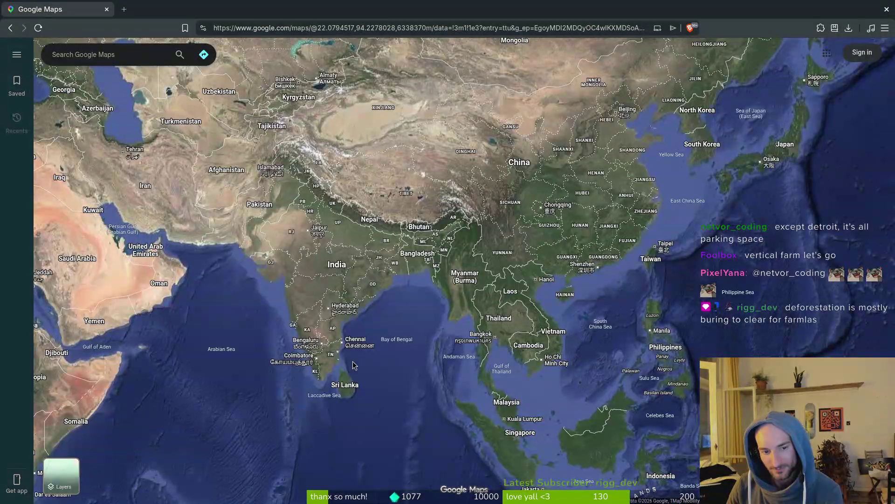
Explore the Kazakh steppe near Sagiz, Mukur and Adyk, ending centred on Türkiye
{"action": "mouse_move", "coordinate": [330, 281]}
{"action": "left_mouse_down"}
{"action": "mouse_move", "coordinate": [513, 261]}
{"action": "mouse_move", "coordinate": [717, 195]}
{"action": "mouse_move", "coordinate": [736, 373]}
{"action": "left_mouse_up"}
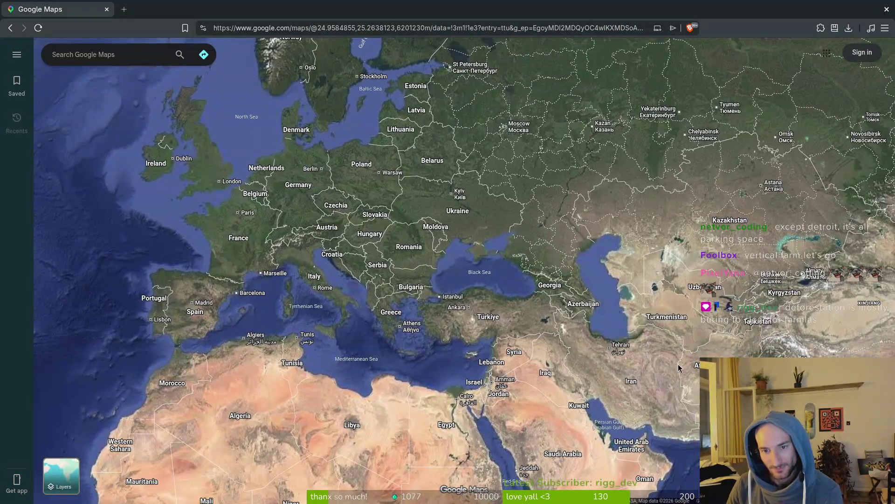
{"action": "scroll", "coordinate": [538, 202], "scroll_direction": "up", "scroll_amount": 8}
{"action": "scroll", "coordinate": [523, 212], "scroll_direction": "up", "scroll_amount": 5}
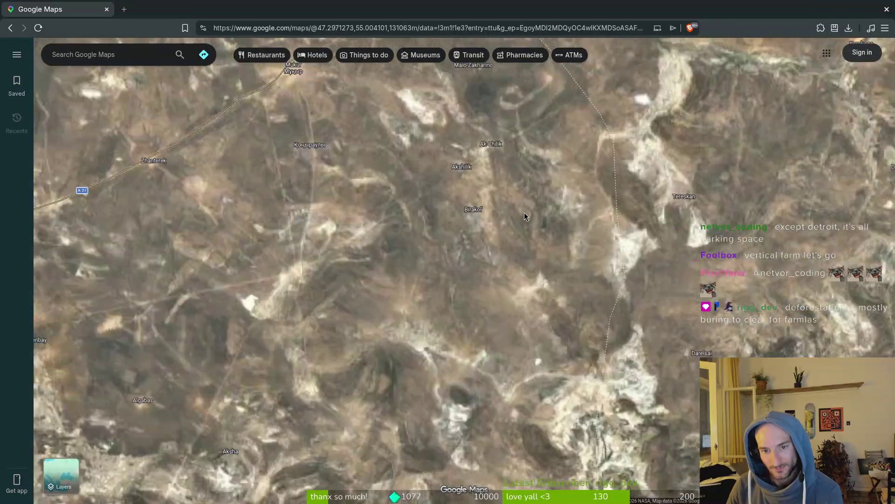
{"action": "left_click_drag", "start_coordinate": [537, 196], "coordinate": [590, 330]}
{"action": "scroll", "coordinate": [589, 330], "scroll_direction": "down", "scroll_amount": 6}
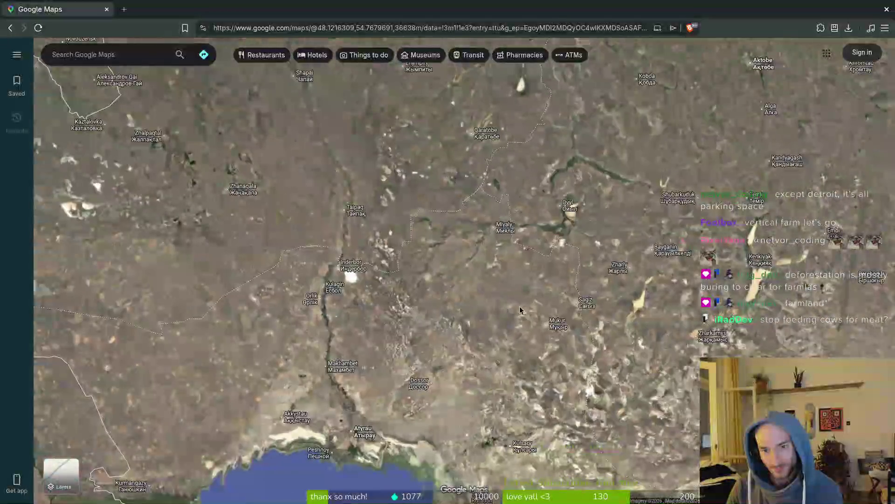
{"action": "scroll", "coordinate": [638, 289], "scroll_direction": "up", "scroll_amount": 2}
{"action": "scroll", "coordinate": [639, 289], "scroll_direction": "up", "scroll_amount": 5}
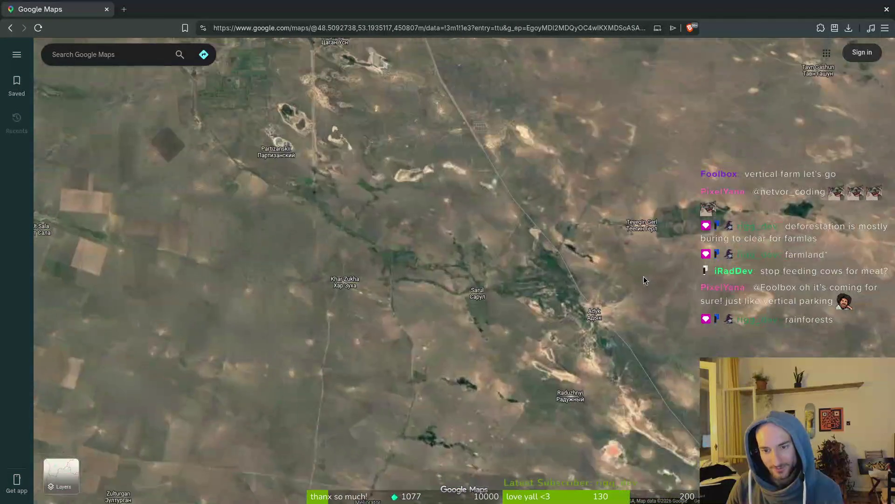
{"action": "scroll", "coordinate": [602, 284], "scroll_direction": "down", "scroll_amount": 5}
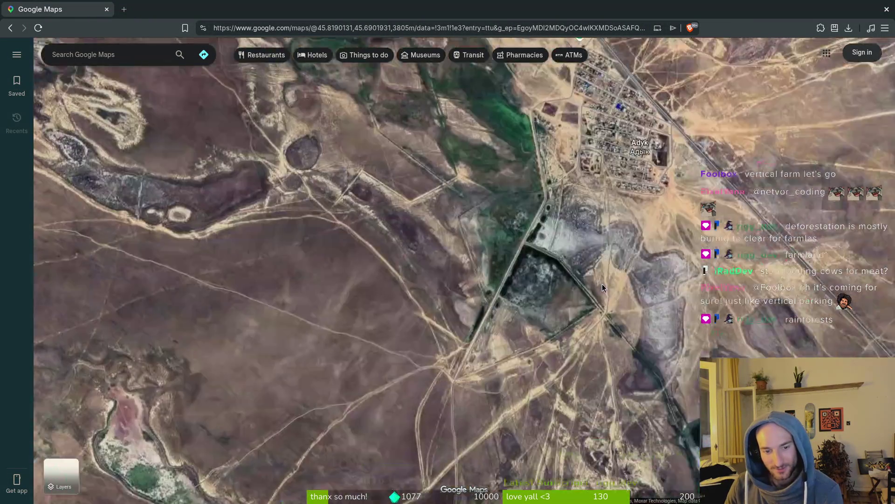
{"action": "scroll", "coordinate": [583, 321], "scroll_direction": "down", "scroll_amount": 2}
{"action": "scroll", "coordinate": [600, 359], "scroll_direction": "down", "scroll_amount": 10}
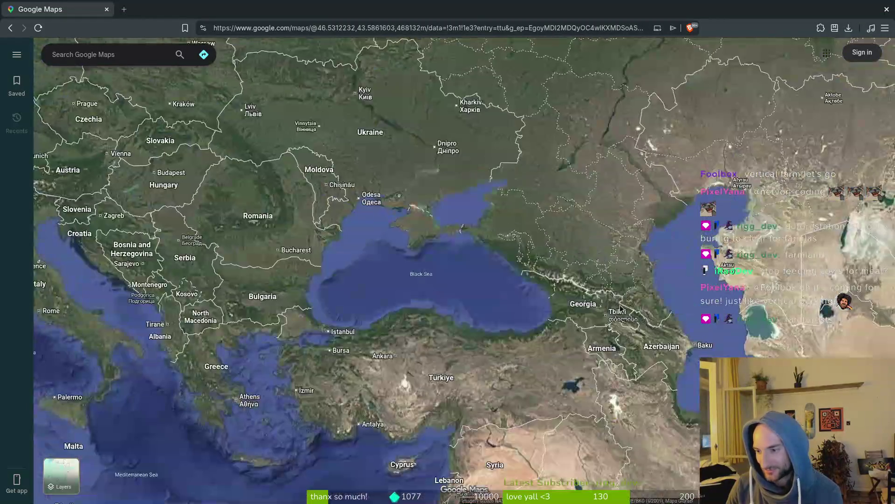
{"action": "left_click_drag", "start_coordinate": [620, 309], "coordinate": [619, 281]}
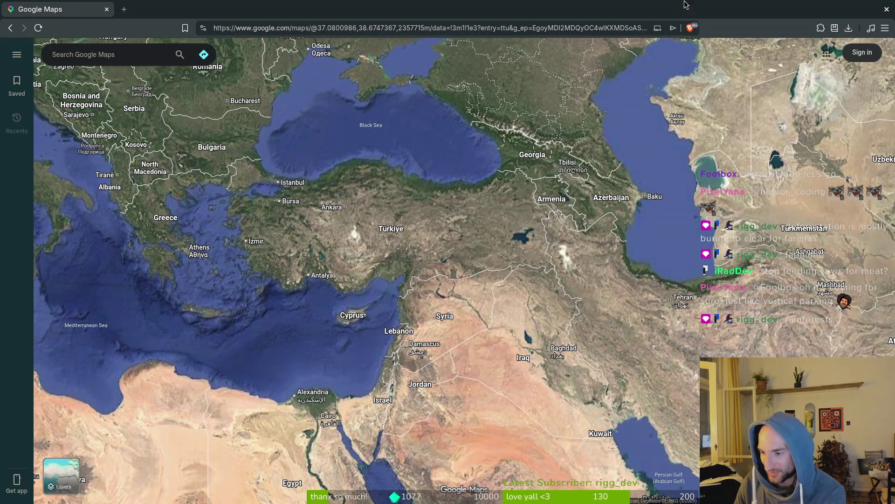
Zoom over DR Congo farmland, then back out to the world view
{"action": "scroll", "coordinate": [691, 70], "scroll_direction": "down", "scroll_amount": 5}
{"action": "scroll", "coordinate": [622, 222], "scroll_direction": "up", "scroll_amount": 6}
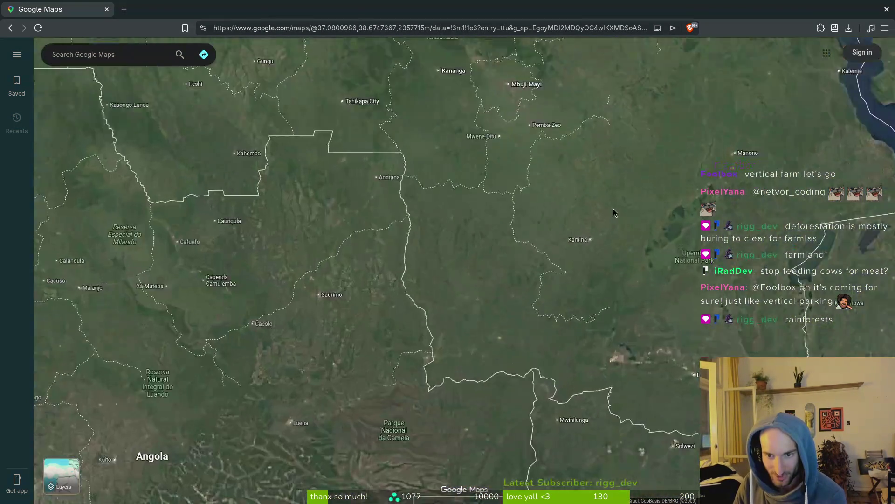
{"action": "scroll", "coordinate": [522, 221], "scroll_direction": "down", "scroll_amount": 3}
{"action": "scroll", "coordinate": [457, 233], "scroll_direction": "up", "scroll_amount": 2}
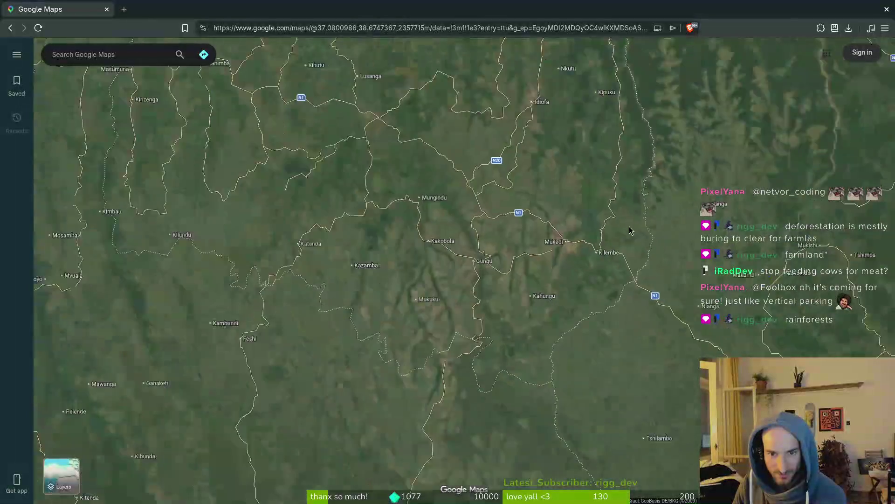
{"action": "scroll", "coordinate": [501, 251], "scroll_direction": "down", "scroll_amount": 3}
{"action": "scroll", "coordinate": [459, 247], "scroll_direction": "up", "scroll_amount": 4}
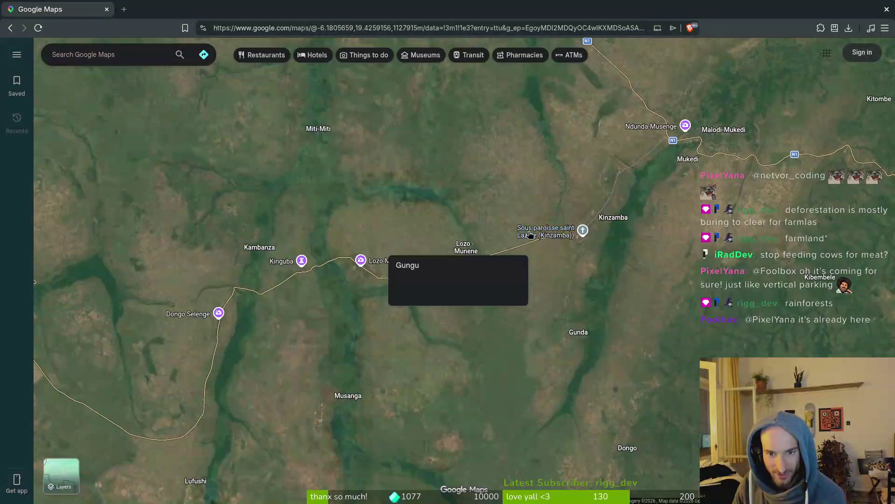
{"action": "scroll", "coordinate": [683, 227], "scroll_direction": "up", "scroll_amount": 5}
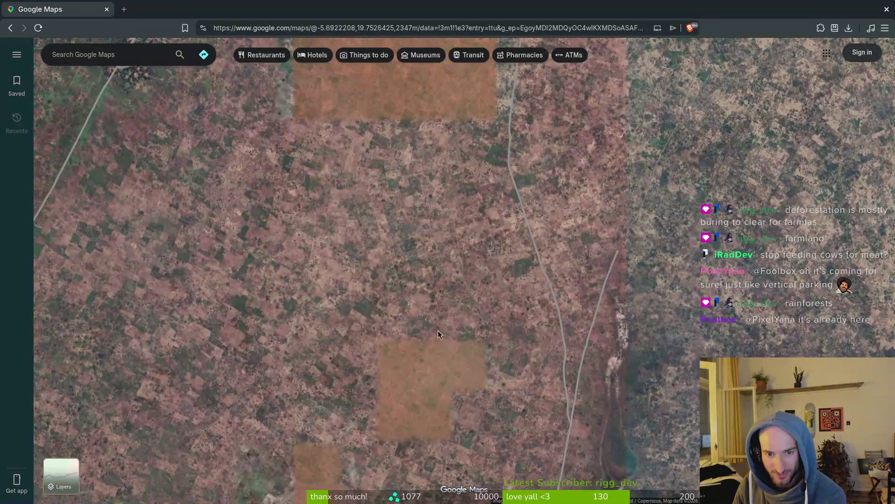
{"action": "scroll", "coordinate": [562, 296], "scroll_direction": "up", "scroll_amount": 5}
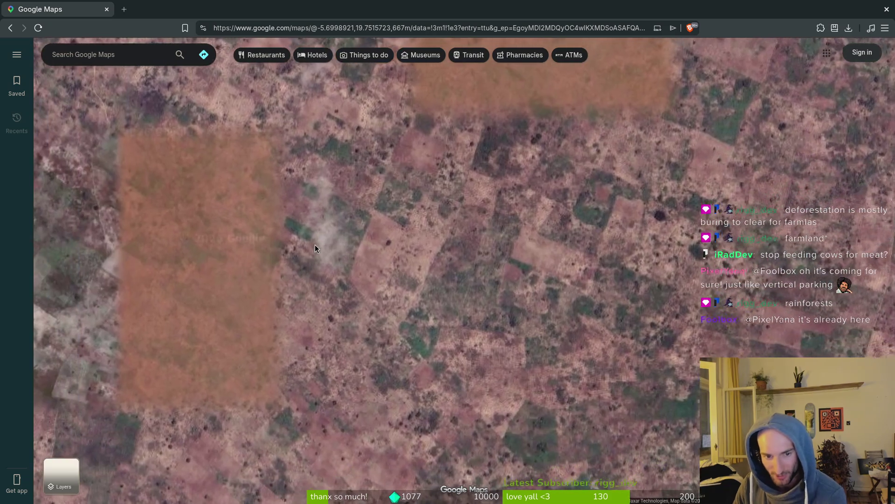
{"action": "scroll", "coordinate": [296, 215], "scroll_direction": "down", "scroll_amount": 3}
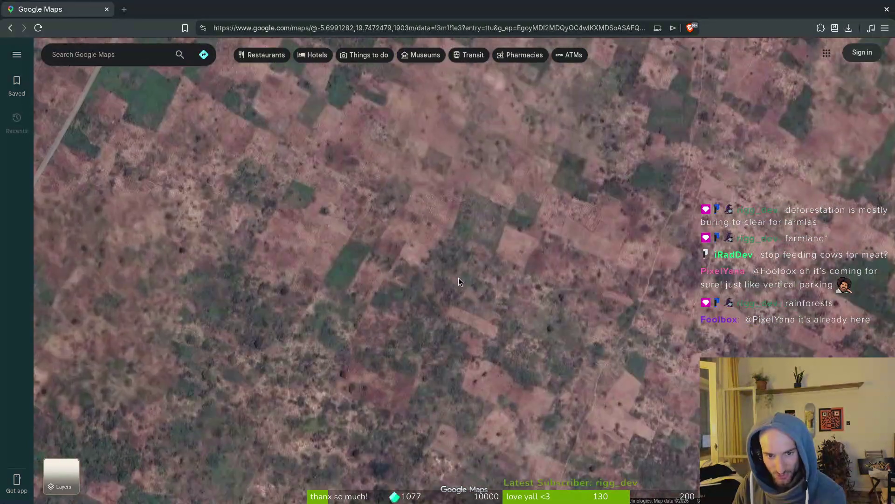
{"action": "scroll", "coordinate": [455, 282], "scroll_direction": "down", "scroll_amount": 10}
{"action": "scroll", "coordinate": [468, 315], "scroll_direction": "down", "scroll_amount": 5}
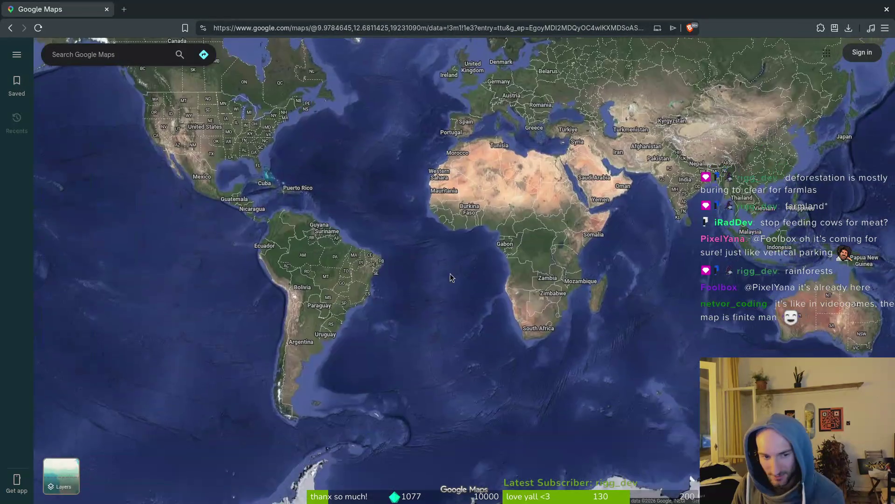
Zoom in close on red-soil farm fields in Bahia, Brazil
{"action": "scroll", "coordinate": [451, 273], "scroll_direction": "up", "scroll_amount": 3}
{"action": "scroll", "coordinate": [374, 262], "scroll_direction": "up", "scroll_amount": 2}
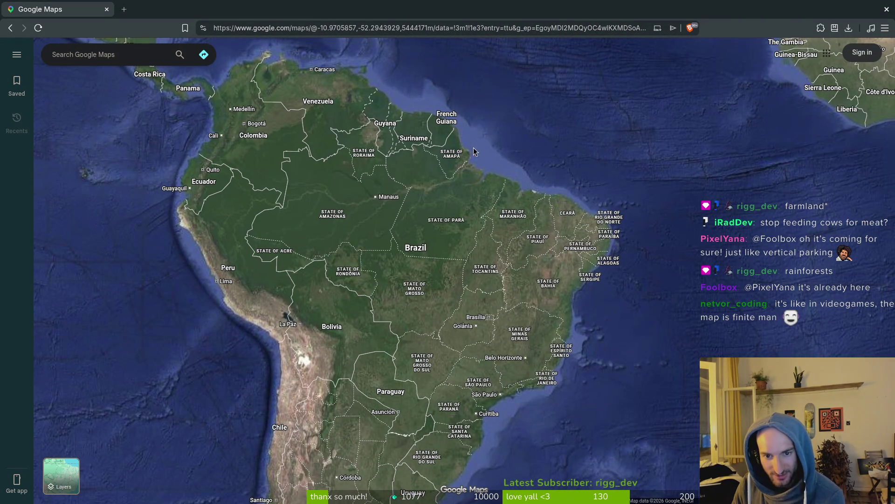
{"action": "scroll", "coordinate": [510, 287], "scroll_direction": "up", "scroll_amount": 3}
{"action": "scroll", "coordinate": [606, 270], "scroll_direction": "up", "scroll_amount": 2}
{"action": "scroll", "coordinate": [536, 262], "scroll_direction": "up", "scroll_amount": 2}
{"action": "scroll", "coordinate": [538, 265], "scroll_direction": "up", "scroll_amount": 5}
{"action": "scroll", "coordinate": [612, 291], "scroll_direction": "up", "scroll_amount": 8}
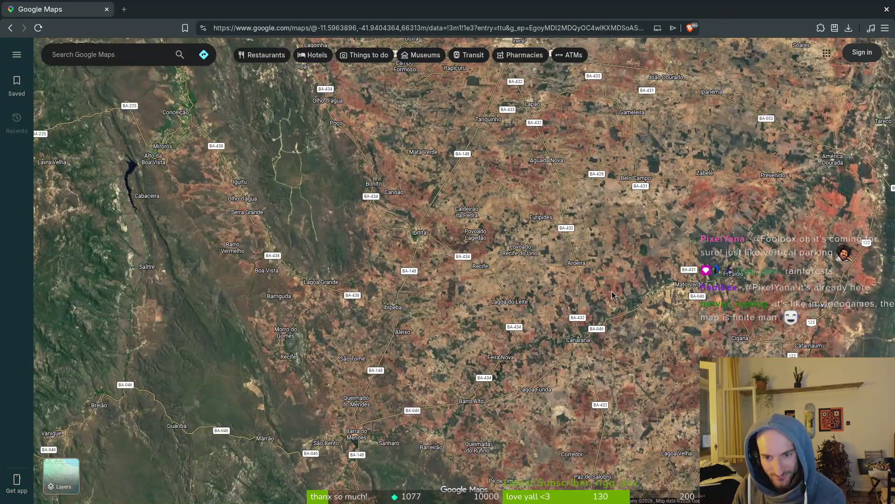
{"action": "scroll", "coordinate": [614, 290], "scroll_direction": "up", "scroll_amount": 6}
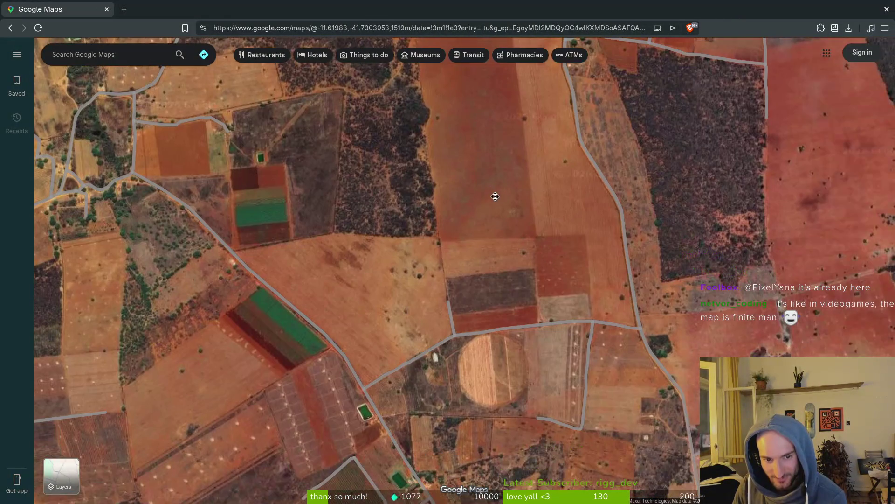
{"action": "scroll", "coordinate": [547, 237], "scroll_direction": "up", "scroll_amount": 1}
{"action": "scroll", "coordinate": [547, 233], "scroll_direction": "up", "scroll_amount": 3}
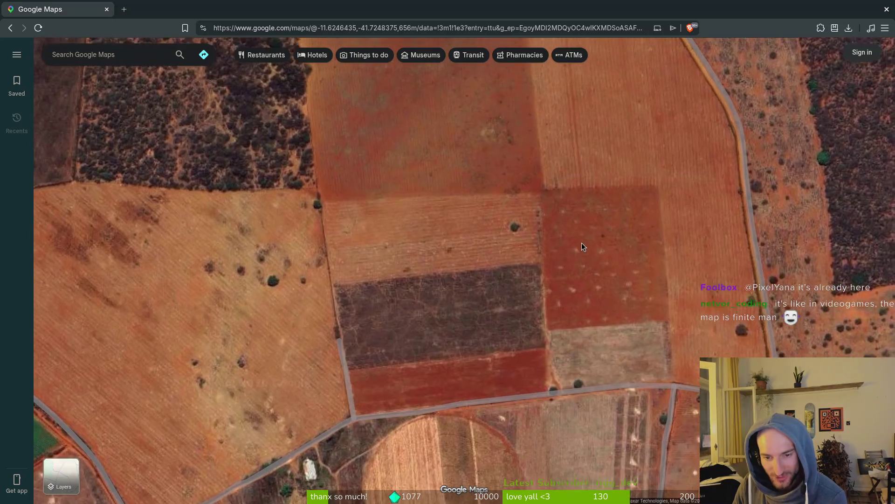
{"action": "scroll", "coordinate": [541, 284], "scroll_direction": "up", "scroll_amount": 3}
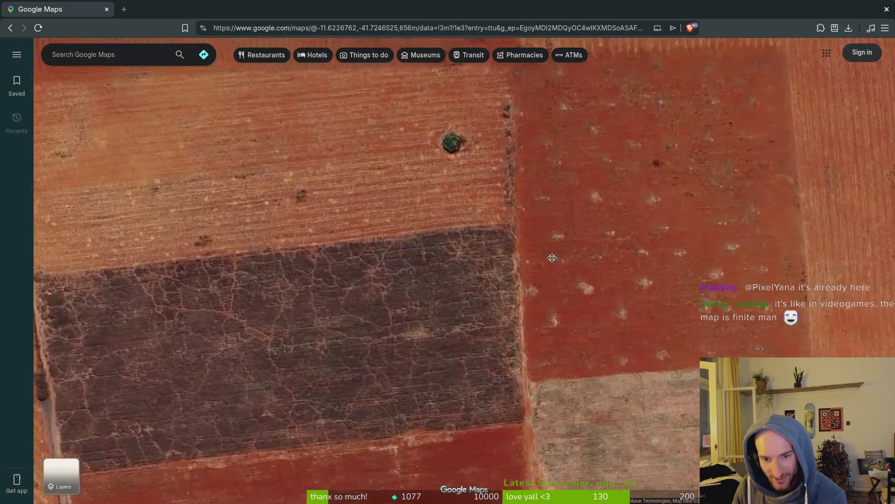
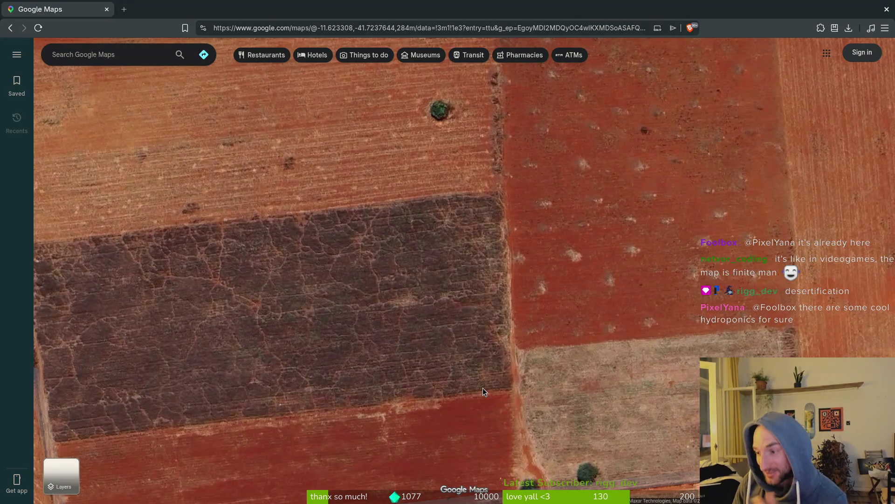
Zoom the satellite map out from the field close-up, then open a blank browser tab
{"action": "scroll", "coordinate": [403, 345], "scroll_direction": "down", "scroll_amount": 3}
{"action": "scroll", "coordinate": [478, 324], "scroll_direction": "down", "scroll_amount": 5}
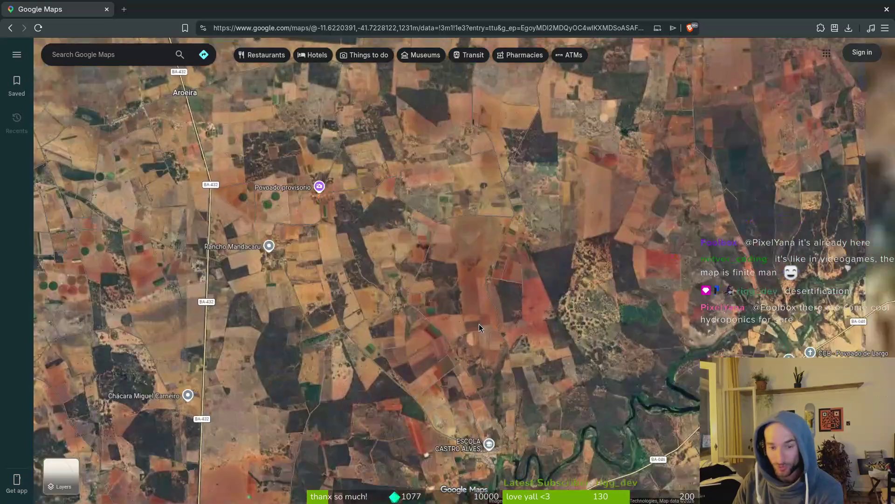
{"action": "key", "text": "ctrl+t"}
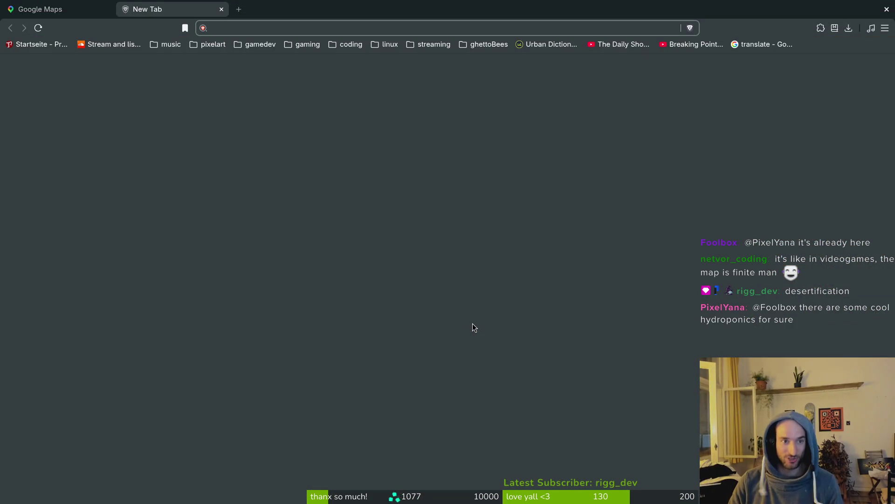
Search Brave for 'age of empires 2 endgame woodgame' image results and preview the first image
{"action": "type", "text": "age of empires endgame woodgame"}
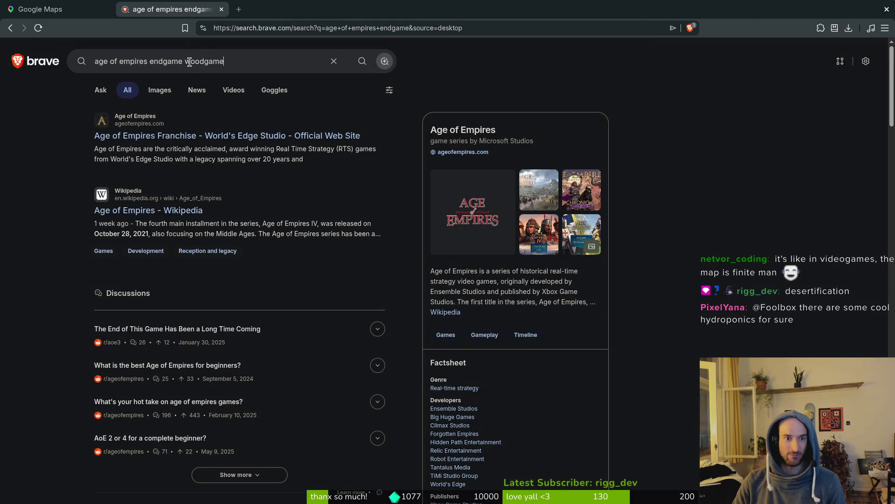
{"action": "left_click", "coordinate": [159, 92]}
{"action": "left_click", "coordinate": [71, 191]}
{"action": "left_click", "coordinate": [859, 63]}
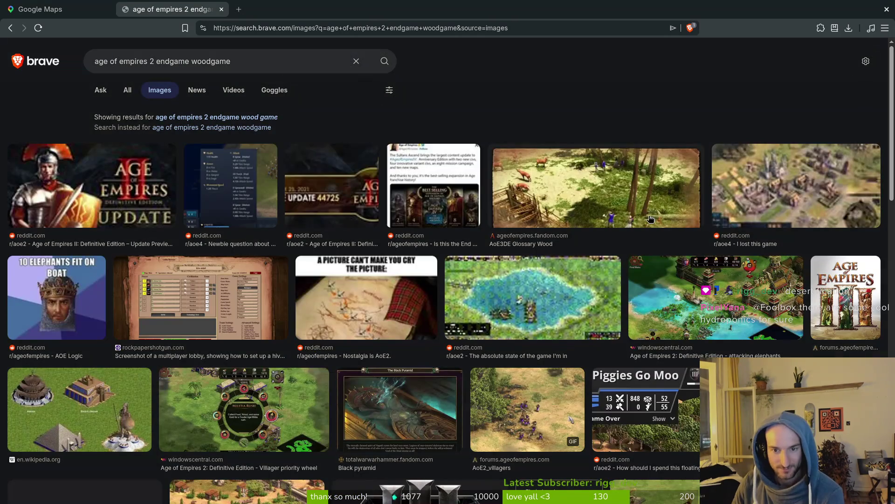
Preview the Villager priority wheel image, then close the image search
{"action": "scroll", "coordinate": [208, 348], "scroll_direction": "down", "scroll_amount": 6}
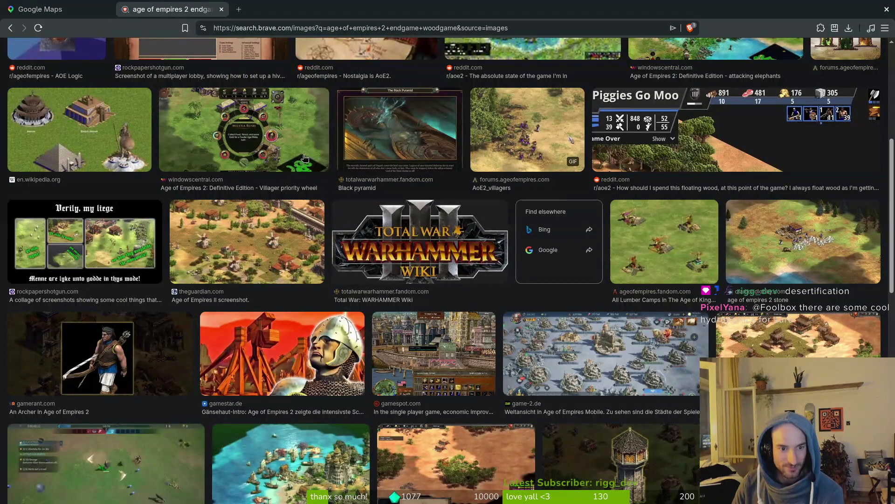
{"action": "left_click", "coordinate": [282, 169]}
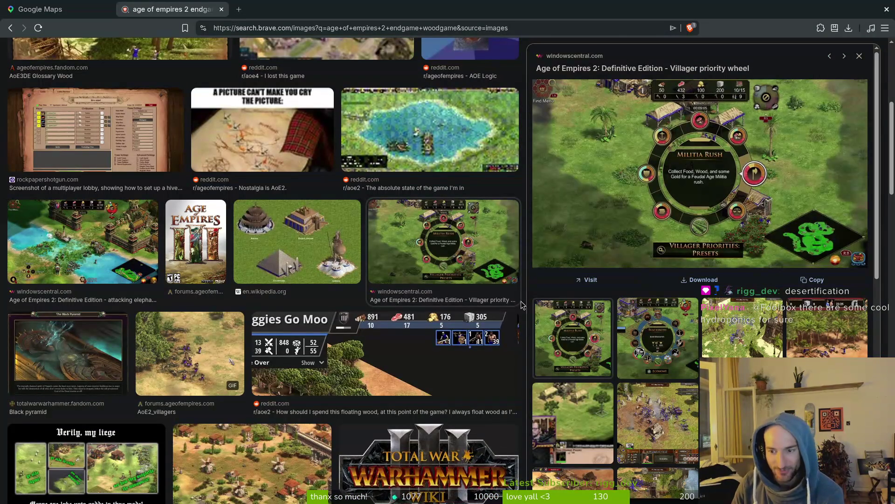
{"action": "left_click", "coordinate": [861, 55]}
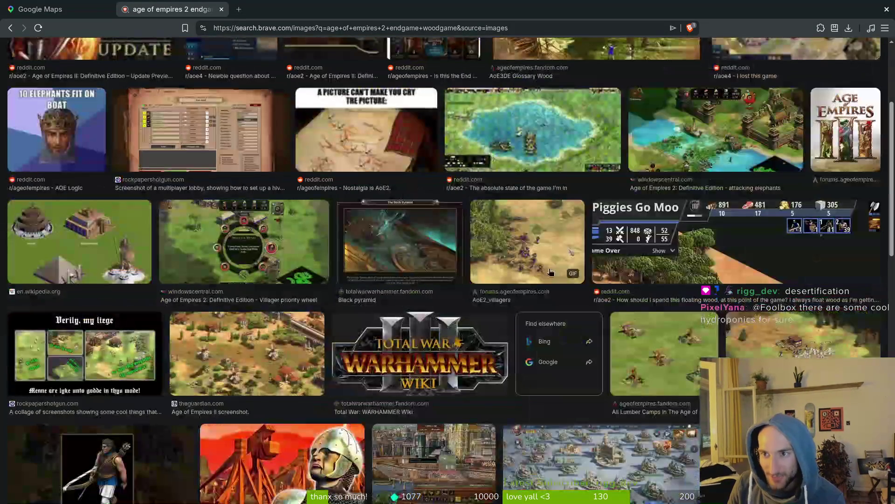
{"action": "scroll", "coordinate": [610, 427], "scroll_direction": "down", "scroll_amount": 2}
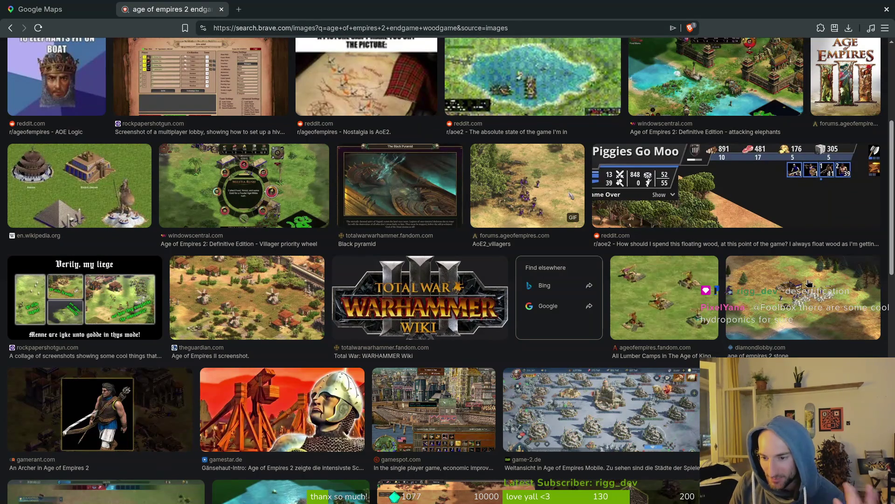
{"action": "left_click", "coordinate": [221, 10]}
Zoom out from the Bahia farmland and pan from the Atlantic toward the Americas
{"action": "scroll", "coordinate": [525, 313], "scroll_direction": "down", "scroll_amount": 5}
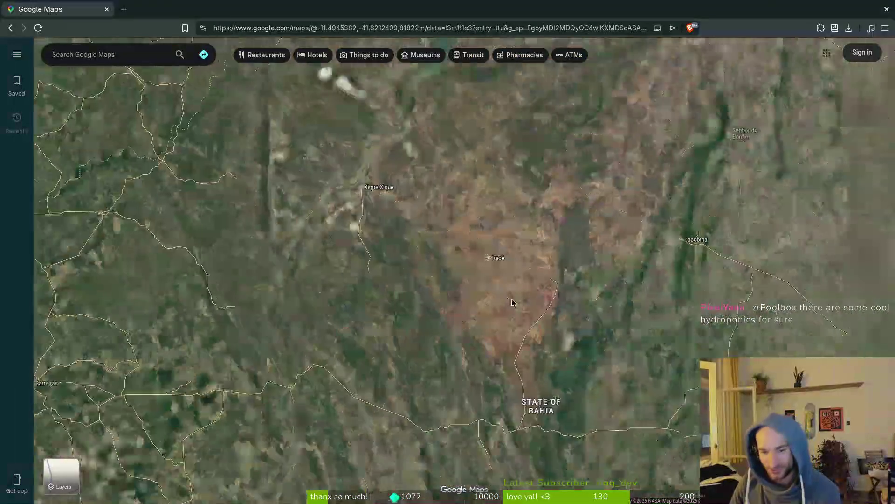
{"action": "scroll", "coordinate": [525, 313], "scroll_direction": "down", "scroll_amount": 3}
{"action": "scroll", "coordinate": [443, 308], "scroll_direction": "up", "scroll_amount": 8}
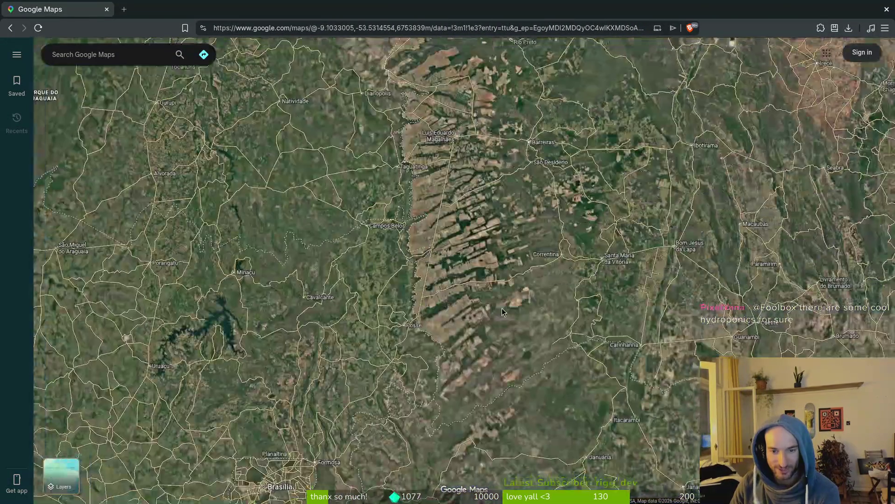
{"action": "scroll", "coordinate": [443, 308], "scroll_direction": "up", "scroll_amount": 10}
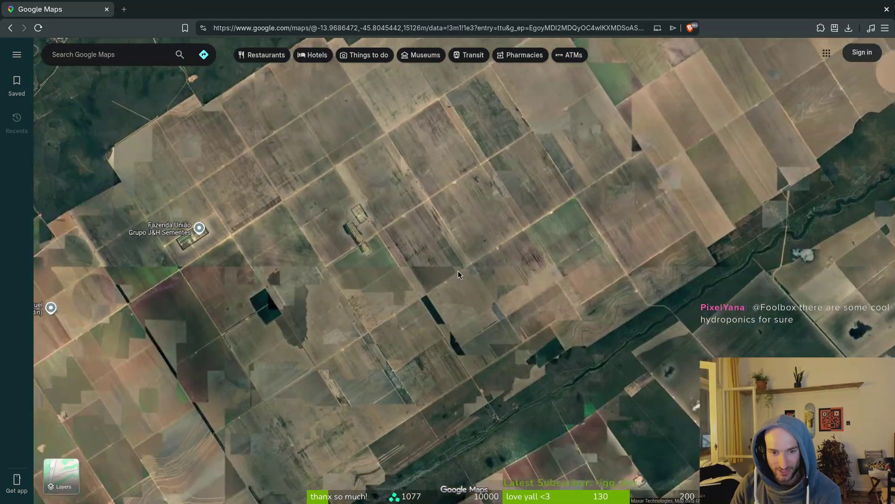
{"action": "scroll", "coordinate": [410, 303], "scroll_direction": "down", "scroll_amount": 5}
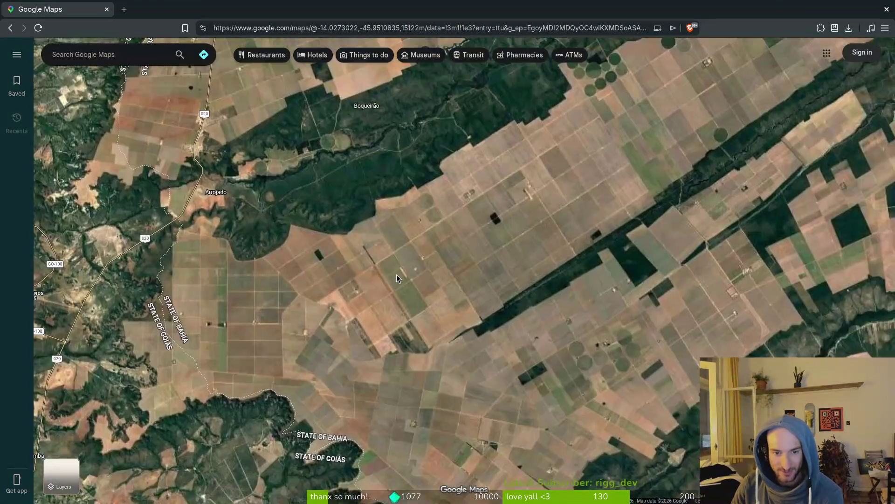
{"action": "scroll", "coordinate": [394, 287], "scroll_direction": "down", "scroll_amount": 3}
{"action": "scroll", "coordinate": [507, 317], "scroll_direction": "down", "scroll_amount": 10}
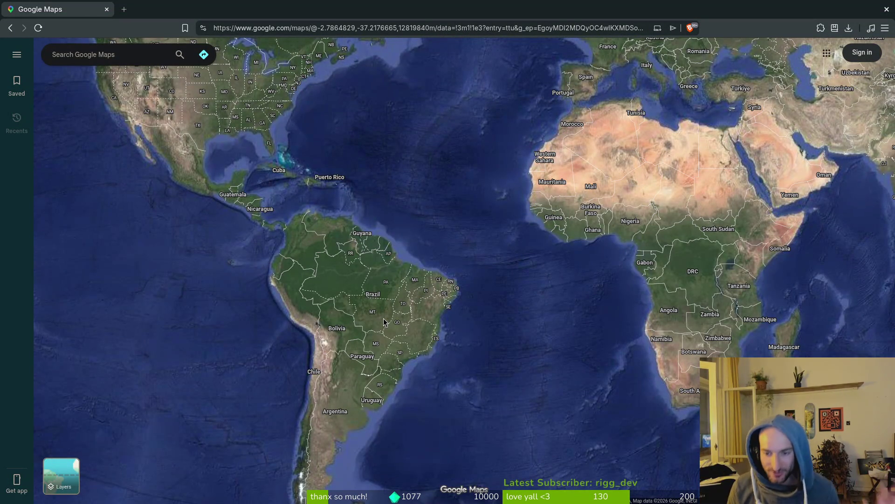
{"action": "left_click_drag", "start_coordinate": [411, 231], "coordinate": [497, 242]}
{"action": "scroll", "coordinate": [565, 227], "scroll_direction": "up", "scroll_amount": 5}
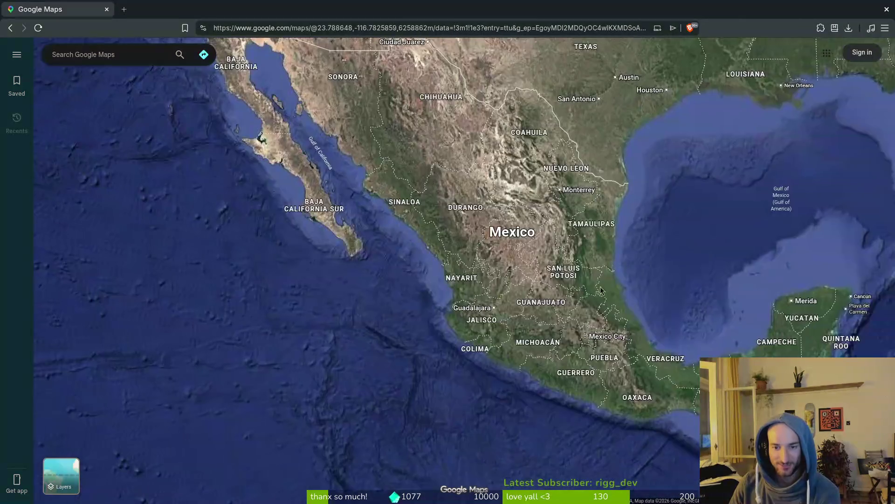
{"action": "scroll", "coordinate": [565, 227], "scroll_direction": "up", "scroll_amount": 8}
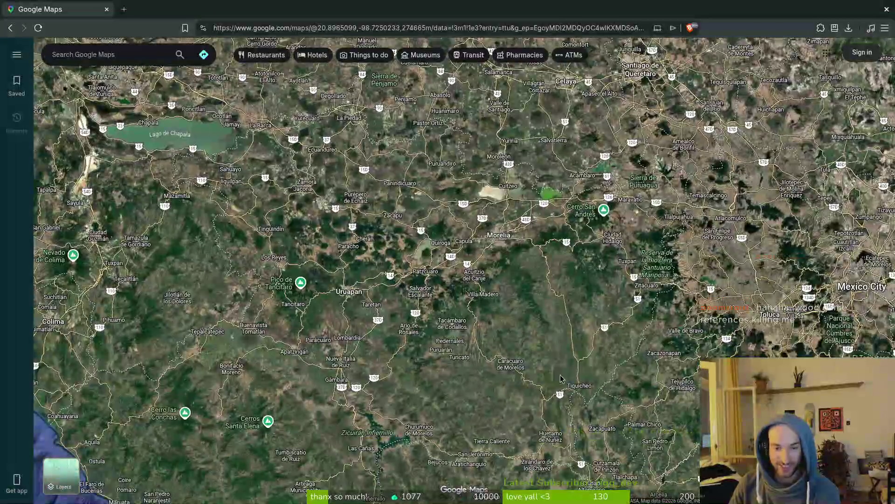
Pan from Mexico's Pacific coast near Zihuatanejo north to the Michoacán–Guerrero border and highway 51
{"action": "mouse_move", "coordinate": [561, 378]}
{"action": "left_mouse_down"}
{"action": "mouse_move", "coordinate": [533, 365]}
{"action": "mouse_move", "coordinate": [577, 228]}
{"action": "left_mouse_up"}
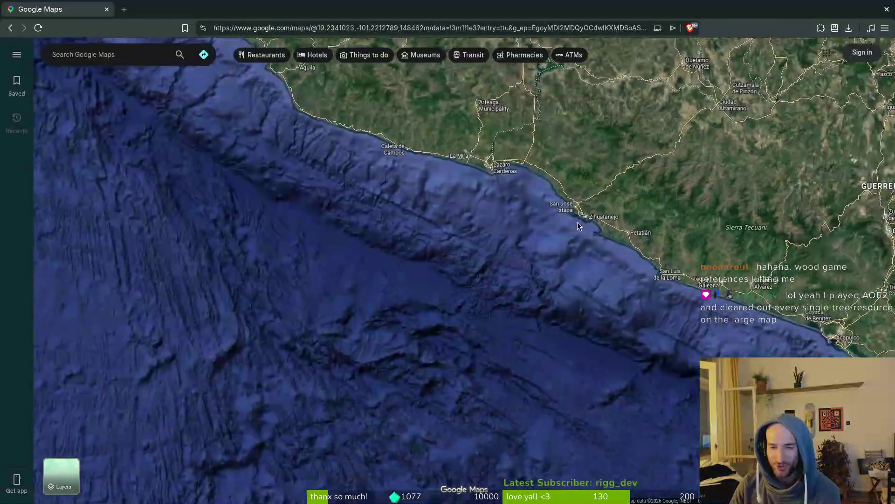
{"action": "left_click_drag", "start_coordinate": [587, 321], "coordinate": [539, 394]}
{"action": "scroll", "coordinate": [538, 394], "scroll_direction": "up", "scroll_amount": 5}
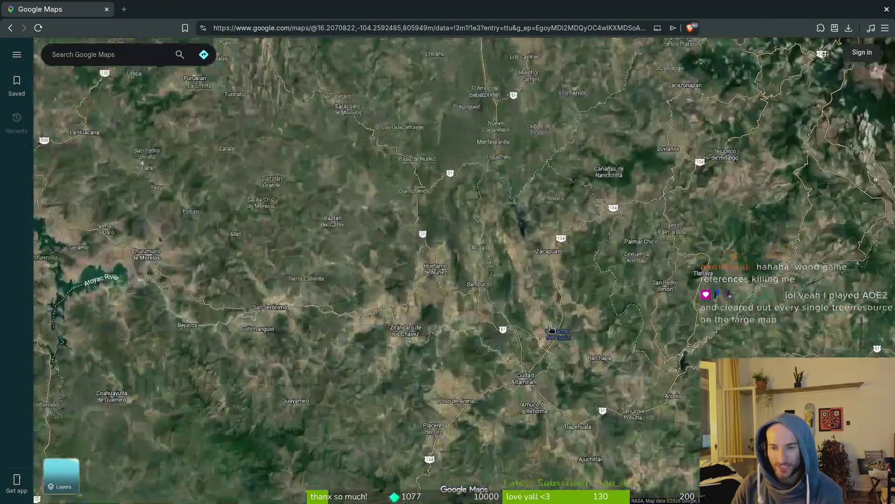
{"action": "scroll", "coordinate": [539, 394], "scroll_direction": "up", "scroll_amount": 2}
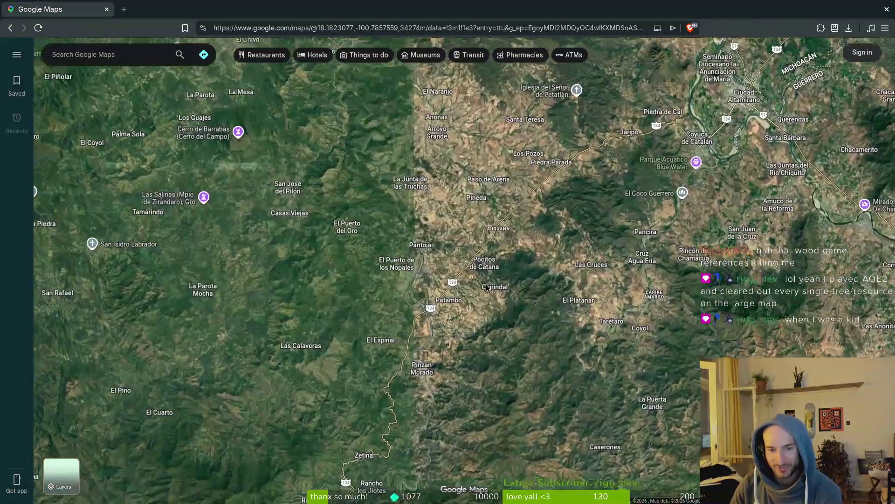
{"action": "left_click_drag", "start_coordinate": [486, 287], "coordinate": [638, 348]}
{"action": "mouse_move", "coordinate": [631, 165]}
{"action": "left_mouse_down"}
{"action": "mouse_move", "coordinate": [458, 341]}
{"action": "mouse_move", "coordinate": [370, 460]}
{"action": "left_mouse_up"}
{"action": "scroll", "coordinate": [490, 271], "scroll_direction": "up", "scroll_amount": 8}
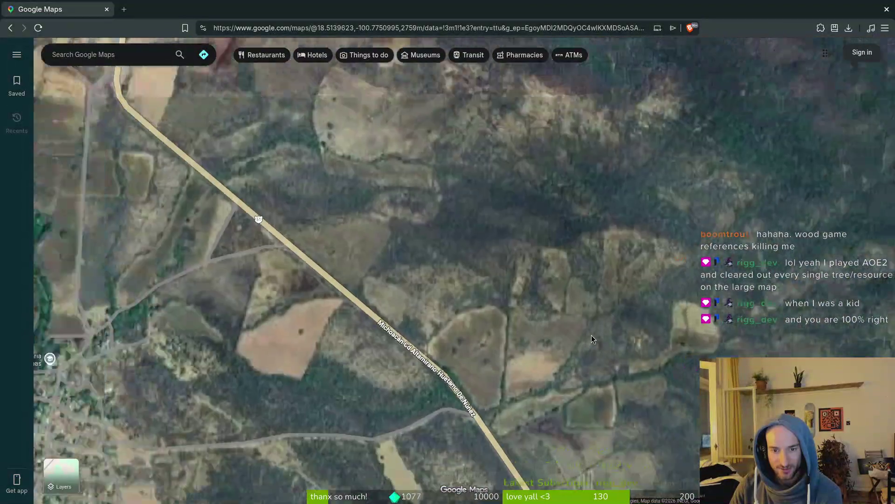
{"action": "left_click_drag", "start_coordinate": [149, 174], "coordinate": [437, 353]}
{"action": "scroll", "coordinate": [483, 321], "scroll_direction": "up", "scroll_amount": 2}
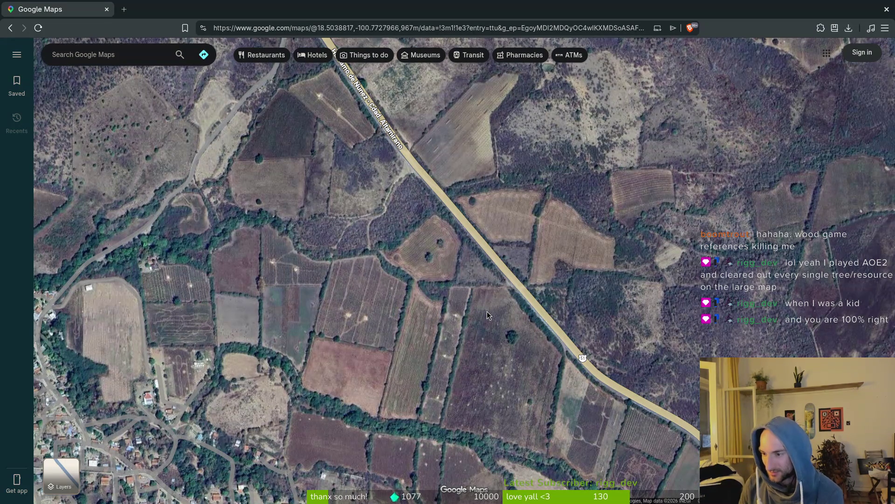
Zoom out to a globe view spanning Asia, the Pacific and North America
{"action": "scroll", "coordinate": [601, 247], "scroll_direction": "down", "scroll_amount": 5}
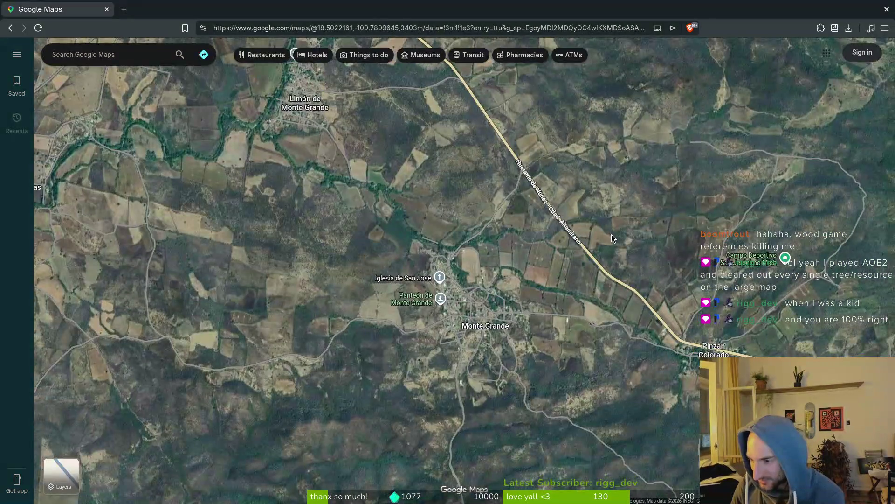
{"action": "scroll", "coordinate": [589, 240], "scroll_direction": "down", "scroll_amount": 2}
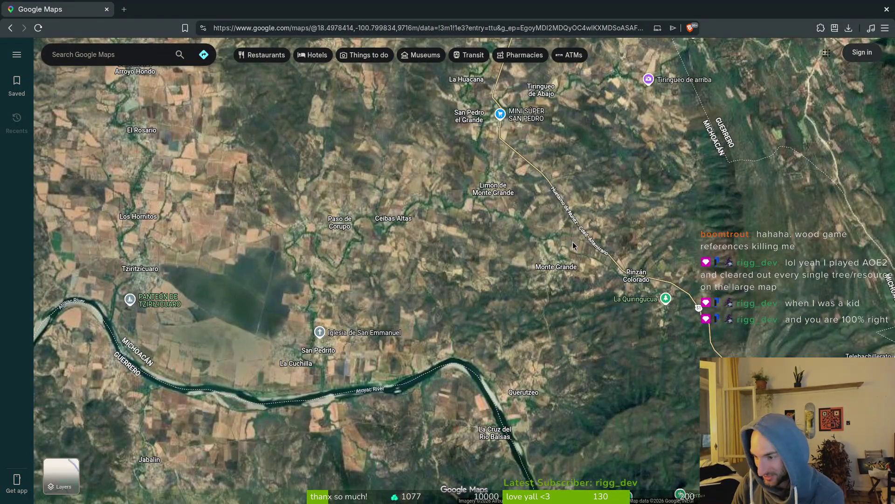
{"action": "scroll", "coordinate": [572, 246], "scroll_direction": "down", "scroll_amount": 3}
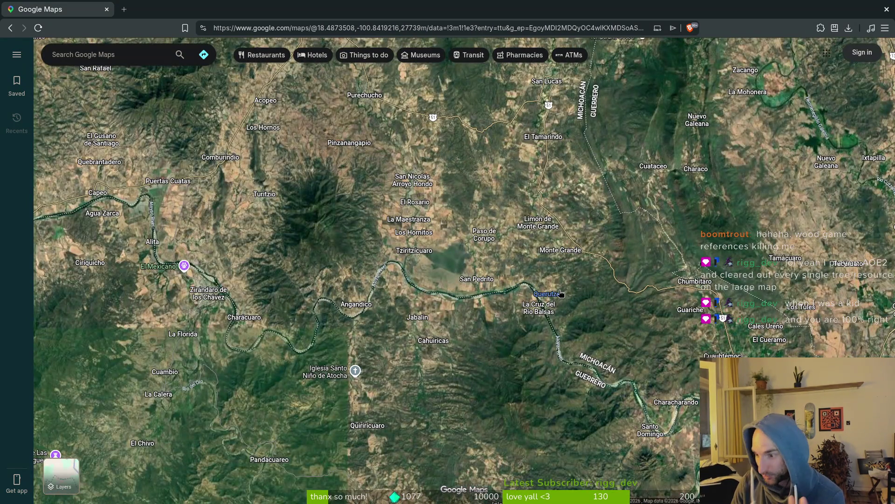
{"action": "scroll", "coordinate": [562, 295], "scroll_direction": "down", "scroll_amount": 4}
{"action": "scroll", "coordinate": [589, 314], "scroll_direction": "down", "scroll_amount": 5}
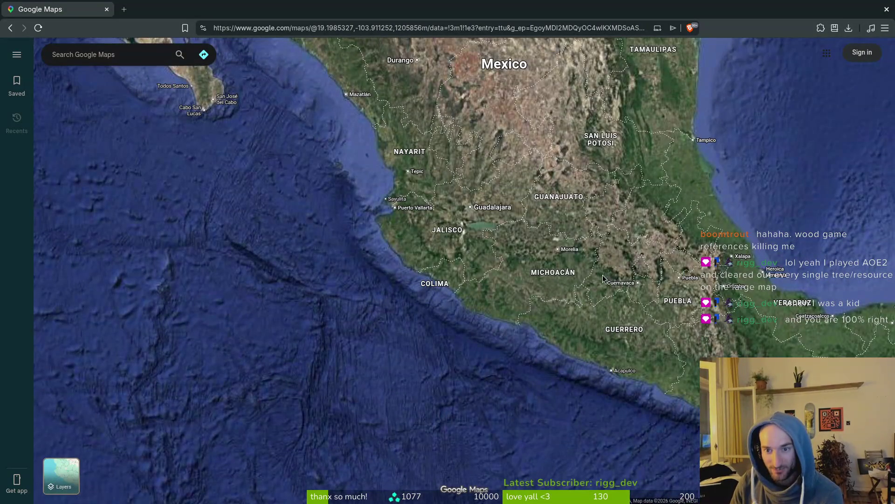
{"action": "scroll", "coordinate": [543, 284], "scroll_direction": "up", "scroll_amount": 5}
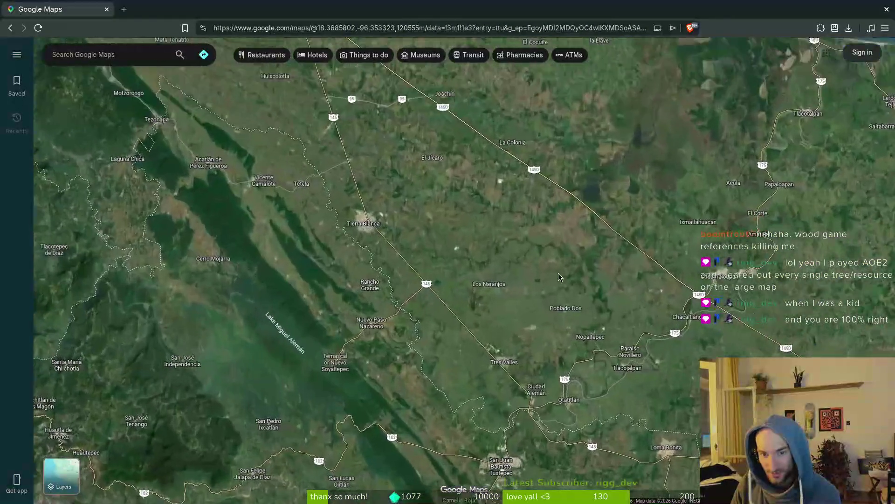
{"action": "scroll", "coordinate": [543, 286], "scroll_direction": "up", "scroll_amount": 5}
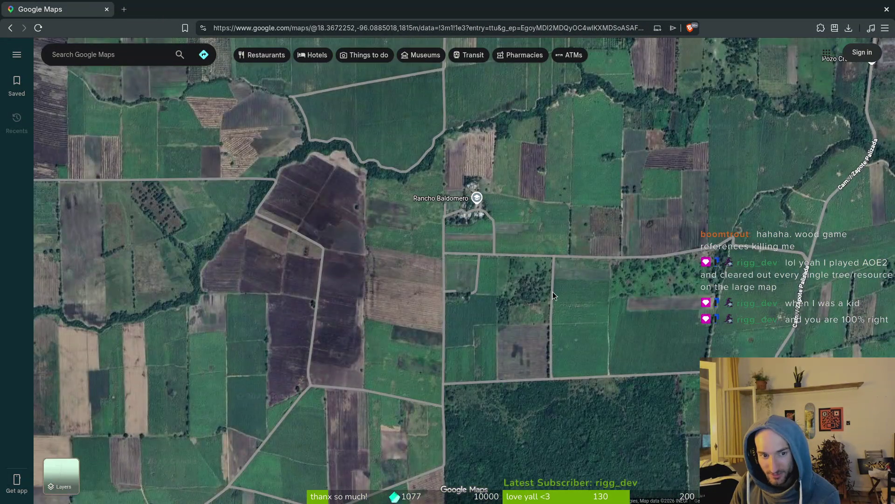
{"action": "scroll", "coordinate": [548, 290], "scroll_direction": "down", "scroll_amount": 10}
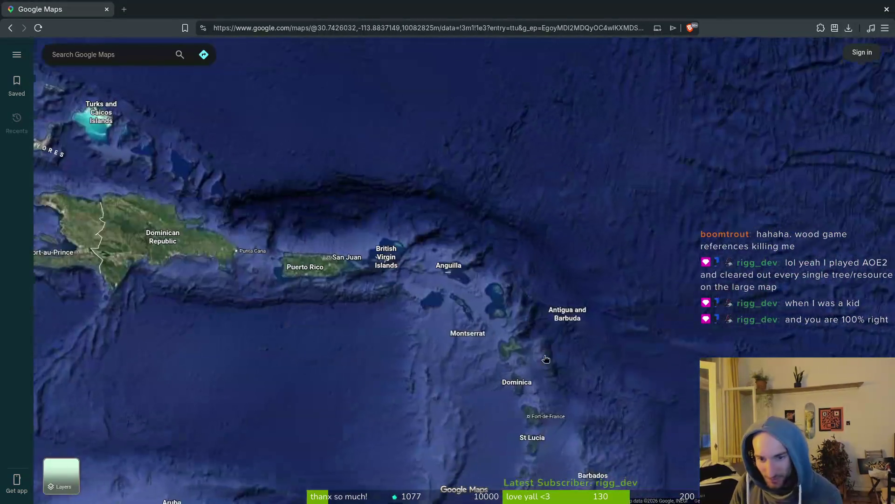
Pan the satellite map past Colombia and Venezuela, then east toward India
{"action": "left_click_drag", "start_coordinate": [546, 358], "coordinate": [578, 286]}
{"action": "scroll", "coordinate": [578, 285], "scroll_direction": "up", "scroll_amount": 3}
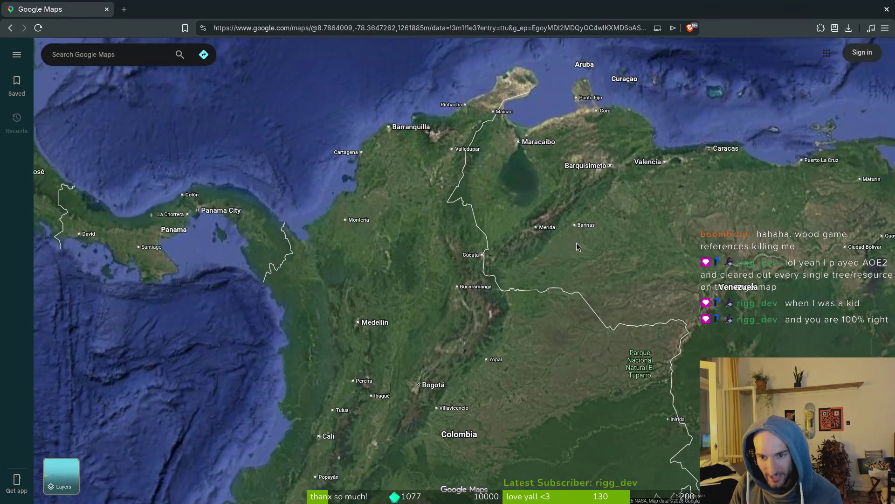
{"action": "scroll", "coordinate": [578, 286], "scroll_direction": "up", "scroll_amount": 5}
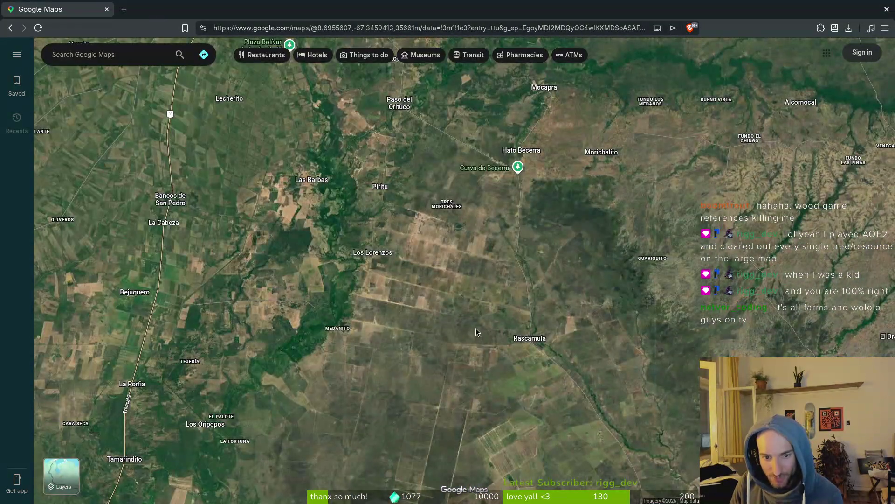
{"action": "scroll", "coordinate": [475, 330], "scroll_direction": "up", "scroll_amount": 3}
{"action": "scroll", "coordinate": [505, 289], "scroll_direction": "down", "scroll_amount": 5}
{"action": "scroll", "coordinate": [503, 284], "scroll_direction": "down", "scroll_amount": 8}
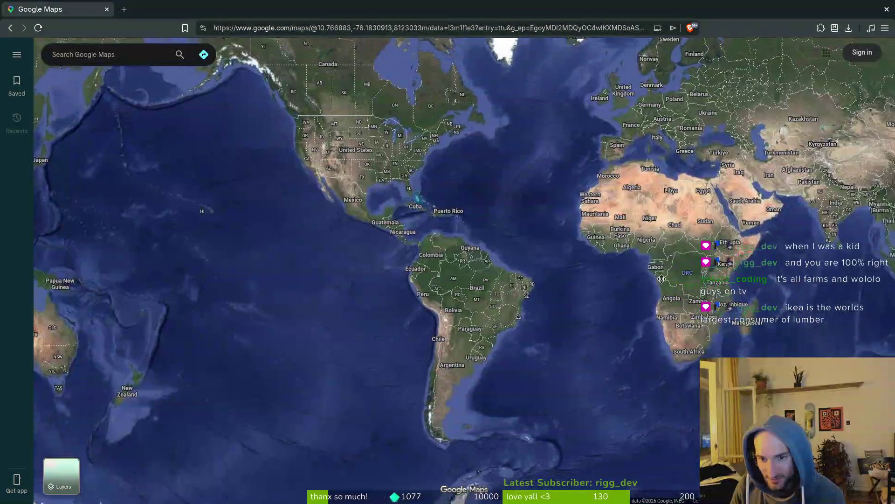
{"action": "left_click_drag", "start_coordinate": [661, 278], "coordinate": [498, 339]}
{"action": "scroll", "coordinate": [620, 255], "scroll_direction": "up", "scroll_amount": 4}
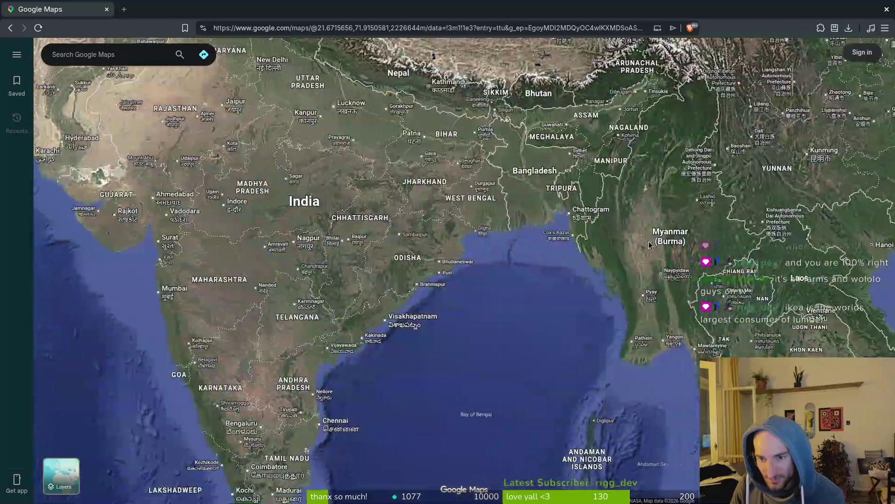
{"action": "scroll", "coordinate": [620, 252], "scroll_direction": "up", "scroll_amount": 8}
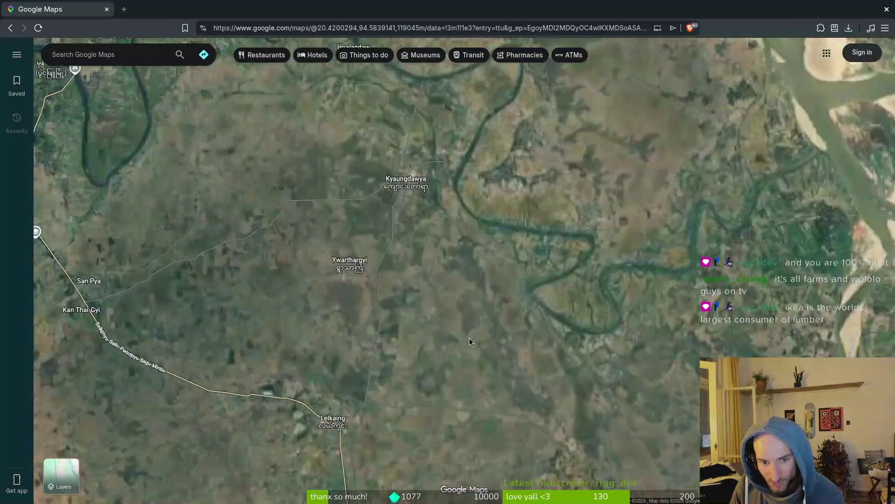
{"action": "scroll", "coordinate": [443, 324], "scroll_direction": "up", "scroll_amount": 10}
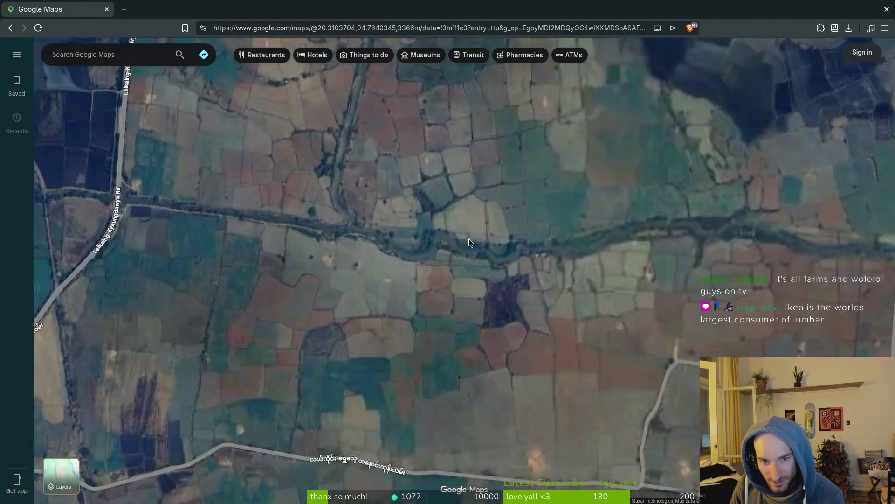
{"action": "scroll", "coordinate": [557, 317], "scroll_direction": "down", "scroll_amount": 15}
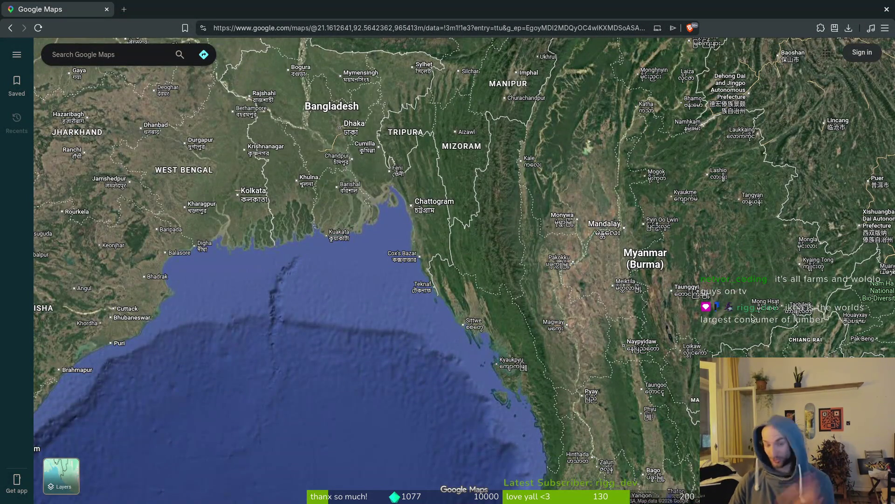
{"action": "scroll", "coordinate": [732, 329], "scroll_direction": "down", "scroll_amount": 6}
Pan over Europe and zoom into the farm fields near Oleksandropil', Ukraine
{"action": "mouse_move", "coordinate": [443, 120]}
{"action": "left_mouse_down"}
{"action": "mouse_move", "coordinate": [562, 301]}
{"action": "mouse_move", "coordinate": [597, 330]}
{"action": "mouse_move", "coordinate": [568, 325]}
{"action": "left_mouse_up"}
{"action": "scroll", "coordinate": [596, 330], "scroll_direction": "up", "scroll_amount": 2}
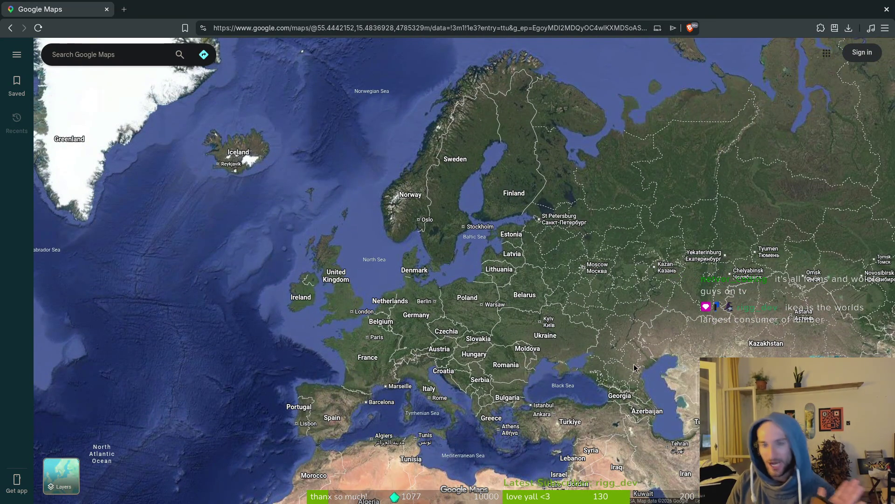
{"action": "scroll", "coordinate": [600, 332], "scroll_direction": "up", "scroll_amount": 5}
{"action": "scroll", "coordinate": [570, 324], "scroll_direction": "up", "scroll_amount": 8}
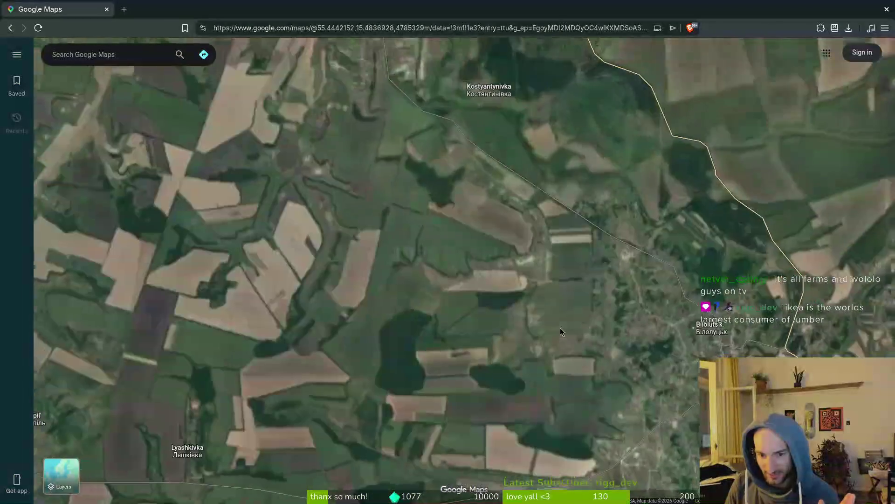
{"action": "mouse_move", "coordinate": [561, 327]}
{"action": "left_mouse_down"}
{"action": "mouse_move", "coordinate": [337, 292]}
{"action": "mouse_move", "coordinate": [475, 292]}
{"action": "left_mouse_up"}
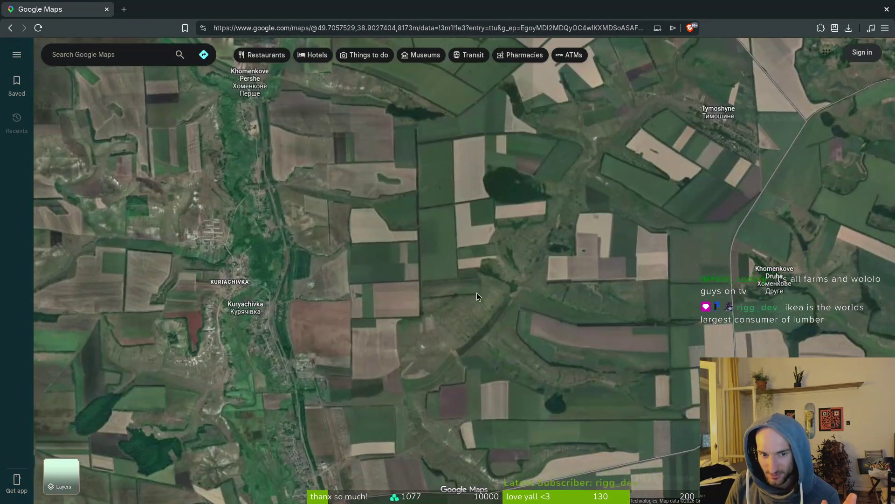
{"action": "scroll", "coordinate": [476, 292], "scroll_direction": "down", "scroll_amount": 2}
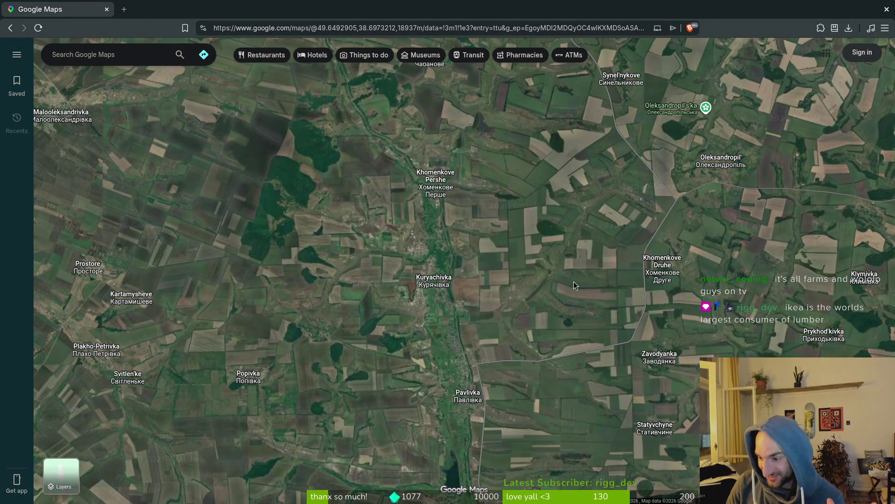
{"action": "scroll", "coordinate": [579, 285], "scroll_direction": "down", "scroll_amount": 8}
{"action": "scroll", "coordinate": [583, 298], "scroll_direction": "down", "scroll_amount": 8}
Pan across Eurasia past Lake Baikal and zoom into Tokyo, Yokohama and Mount Fuji
{"action": "left_click_drag", "start_coordinate": [612, 280], "coordinate": [596, 285]}
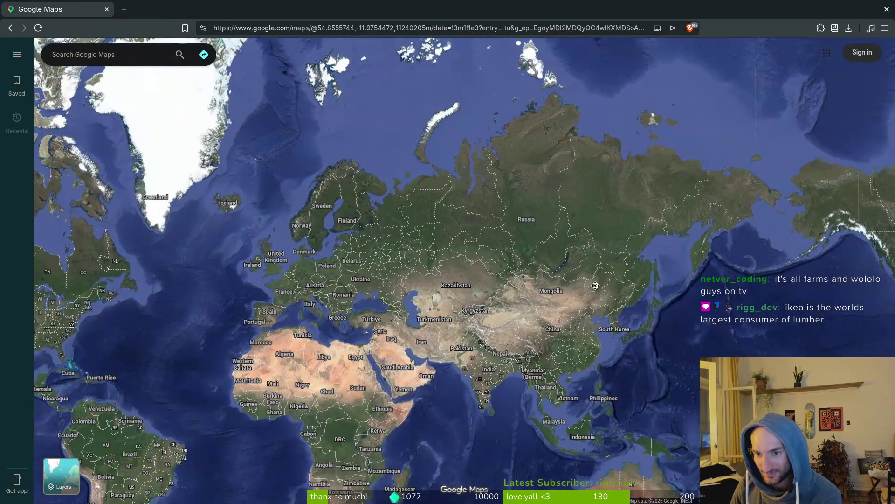
{"action": "scroll", "coordinate": [555, 263], "scroll_direction": "up", "scroll_amount": 6}
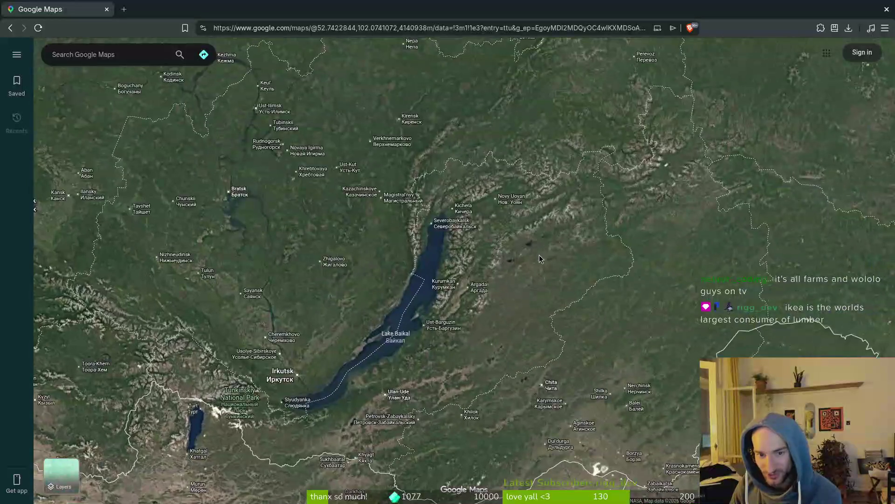
{"action": "scroll", "coordinate": [536, 297], "scroll_direction": "down", "scroll_amount": 4}
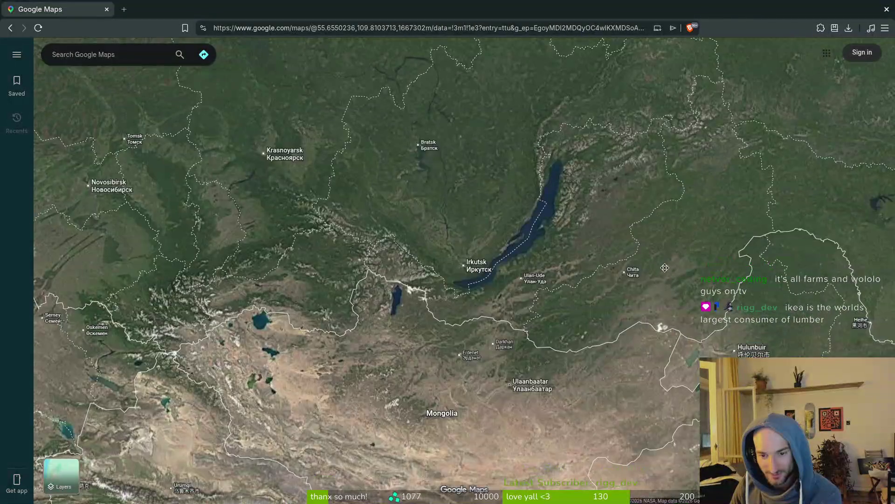
{"action": "scroll", "coordinate": [625, 283], "scroll_direction": "up", "scroll_amount": 2}
{"action": "scroll", "coordinate": [625, 283], "scroll_direction": "up", "scroll_amount": 10}
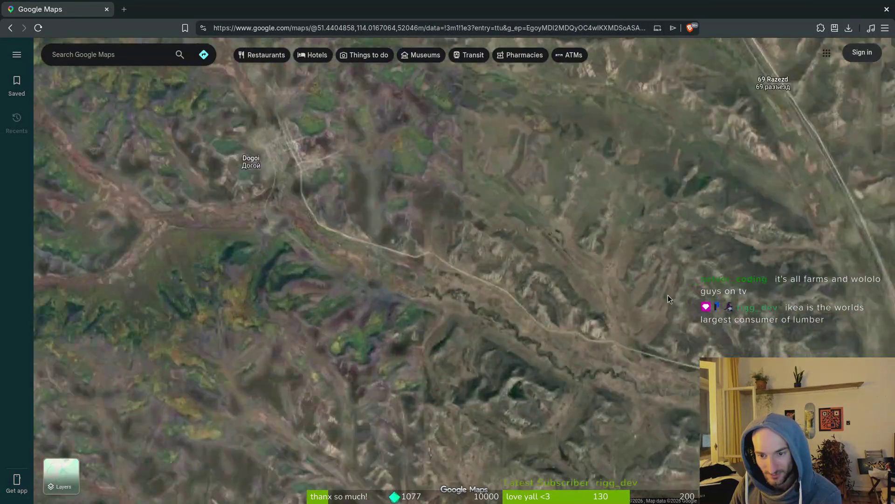
{"action": "scroll", "coordinate": [535, 315], "scroll_direction": "up", "scroll_amount": 6}
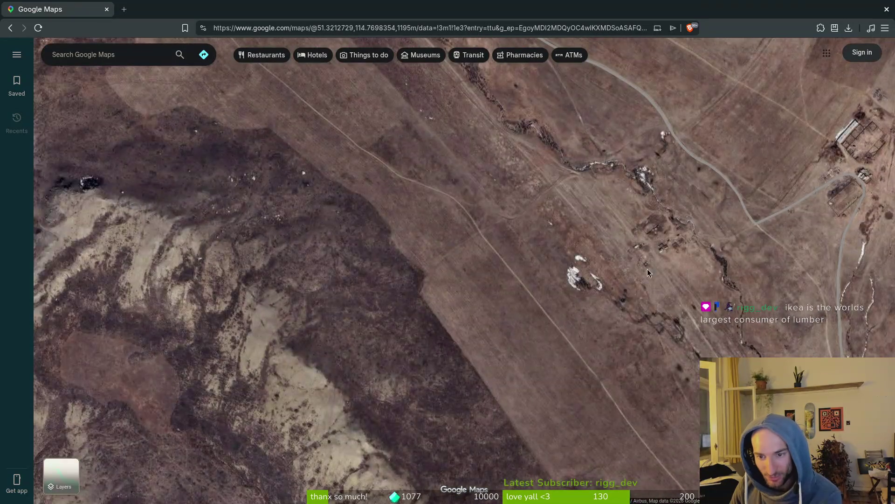
{"action": "left_click_drag", "start_coordinate": [599, 283], "coordinate": [485, 417]}
{"action": "left_click_drag", "start_coordinate": [692, 208], "coordinate": [583, 327]}
{"action": "mouse_move", "coordinate": [676, 117]}
{"action": "left_mouse_down"}
{"action": "mouse_move", "coordinate": [674, 270]}
{"action": "mouse_move", "coordinate": [475, 332]}
{"action": "mouse_move", "coordinate": [537, 377]}
{"action": "left_mouse_up"}
{"action": "mouse_move", "coordinate": [303, 210]}
{"action": "left_mouse_down"}
{"action": "mouse_move", "coordinate": [354, 317]}
{"action": "mouse_move", "coordinate": [412, 334]}
{"action": "left_mouse_up"}
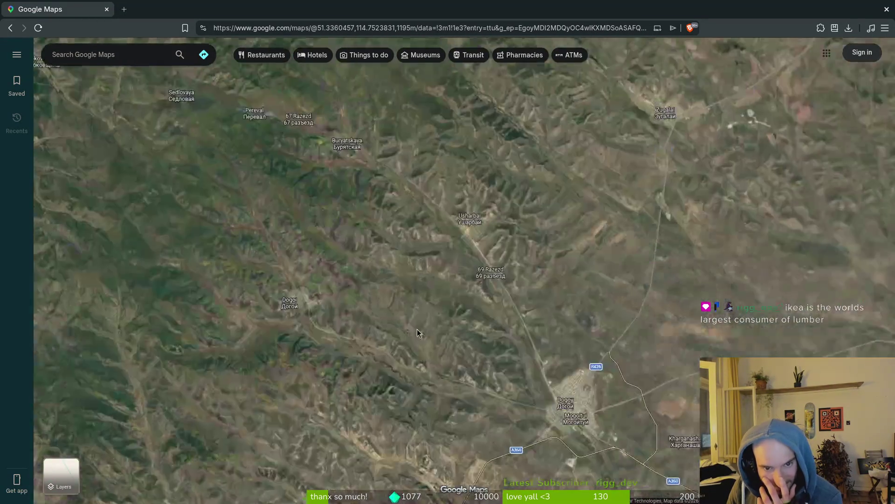
{"action": "scroll", "coordinate": [661, 381], "scroll_direction": "down", "scroll_amount": 10}
{"action": "scroll", "coordinate": [651, 234], "scroll_direction": "up", "scroll_amount": 3}
{"action": "scroll", "coordinate": [511, 390], "scroll_direction": "up", "scroll_amount": 10}
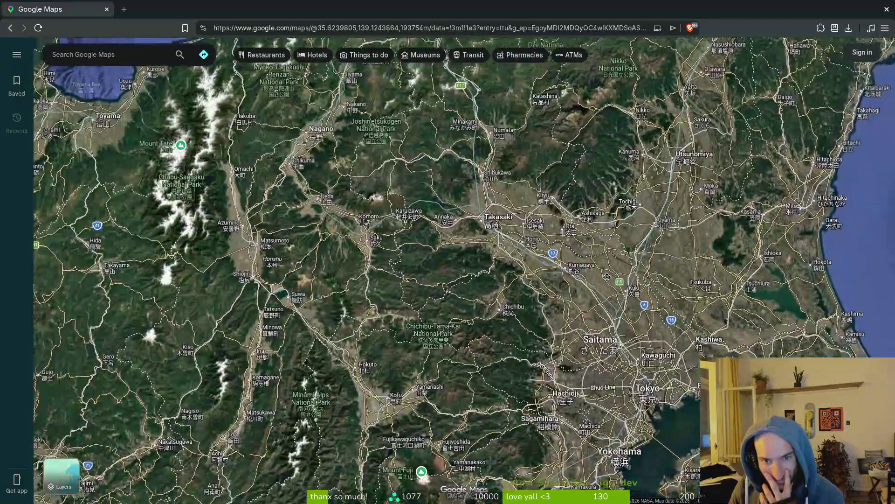
Pan west to Kansai and zoom into the terraced fields by the Satsukitani River
{"action": "left_click_drag", "start_coordinate": [607, 277], "coordinate": [653, 277]}
{"action": "left_click_drag", "start_coordinate": [326, 279], "coordinate": [536, 279]}
{"action": "left_click_drag", "start_coordinate": [280, 280], "coordinate": [513, 261]}
{"action": "mouse_move", "coordinate": [434, 326]}
{"action": "left_mouse_down"}
{"action": "mouse_move", "coordinate": [480, 282]}
{"action": "mouse_move", "coordinate": [512, 163]}
{"action": "left_mouse_up"}
{"action": "scroll", "coordinate": [581, 297], "scroll_direction": "up", "scroll_amount": 5}
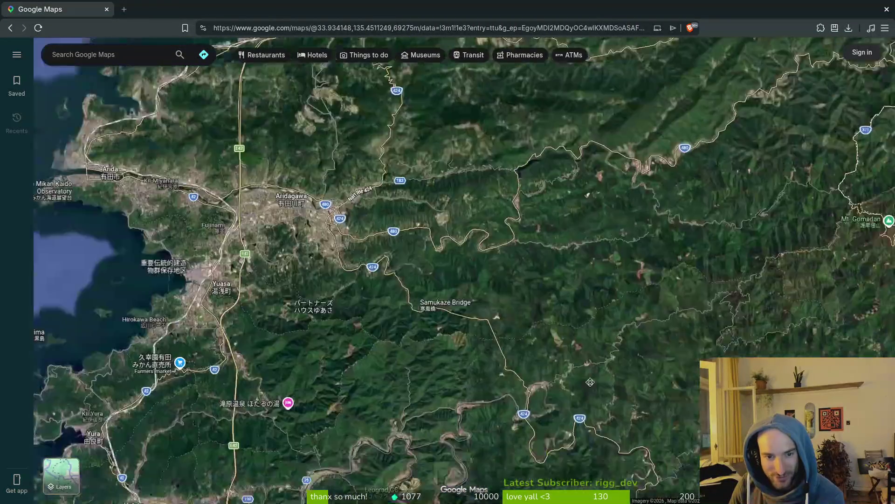
{"action": "scroll", "coordinate": [581, 297], "scroll_direction": "up", "scroll_amount": 5}
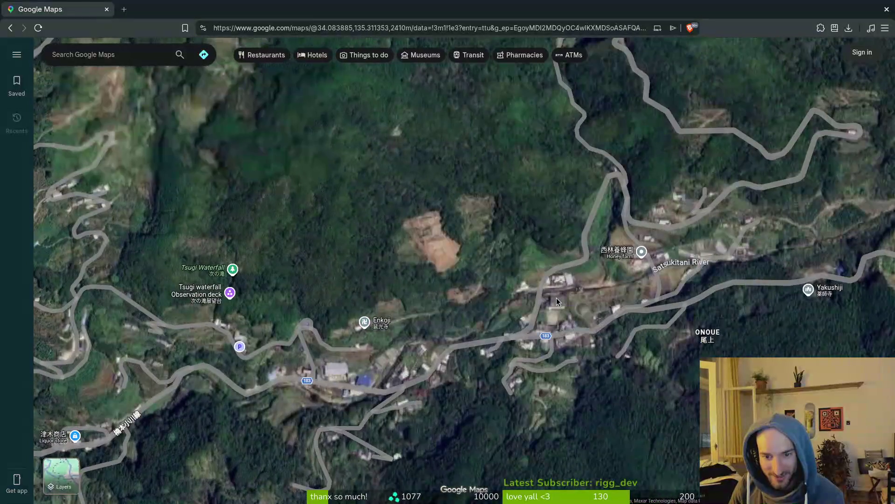
{"action": "scroll", "coordinate": [556, 297], "scroll_direction": "up", "scroll_amount": 2}
{"action": "mouse_move", "coordinate": [620, 293]}
{"action": "left_mouse_down"}
{"action": "mouse_move", "coordinate": [636, 283]}
{"action": "mouse_move", "coordinate": [585, 353]}
{"action": "left_mouse_up"}
{"action": "left_click_drag", "start_coordinate": [574, 233], "coordinate": [411, 322]}
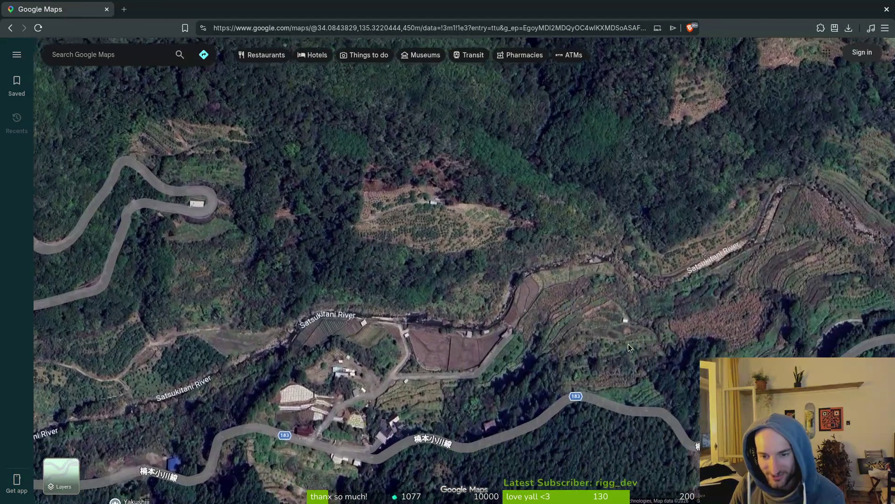
Zoom back out to a continent-wide view of Asia and the western Pacific
{"action": "scroll", "coordinate": [705, 323], "scroll_direction": "up", "scroll_amount": 3}
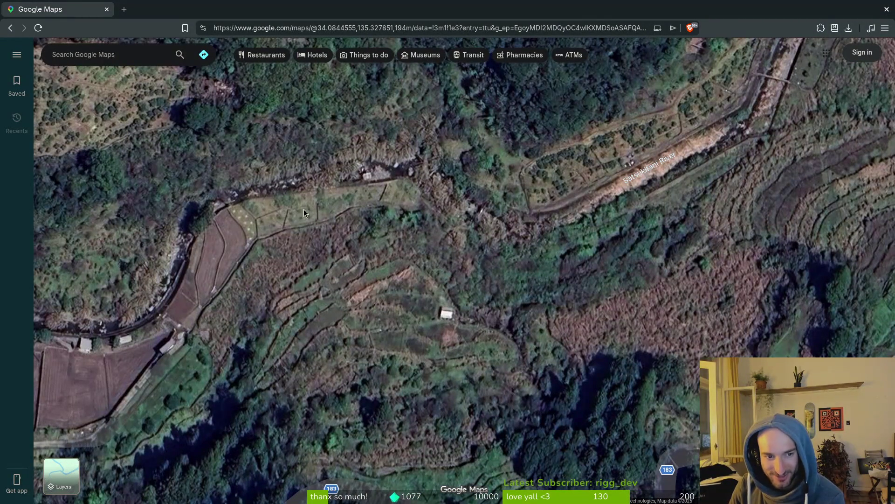
{"action": "scroll", "coordinate": [639, 179], "scroll_direction": "down", "scroll_amount": 2}
{"action": "scroll", "coordinate": [408, 262], "scroll_direction": "down", "scroll_amount": 15}
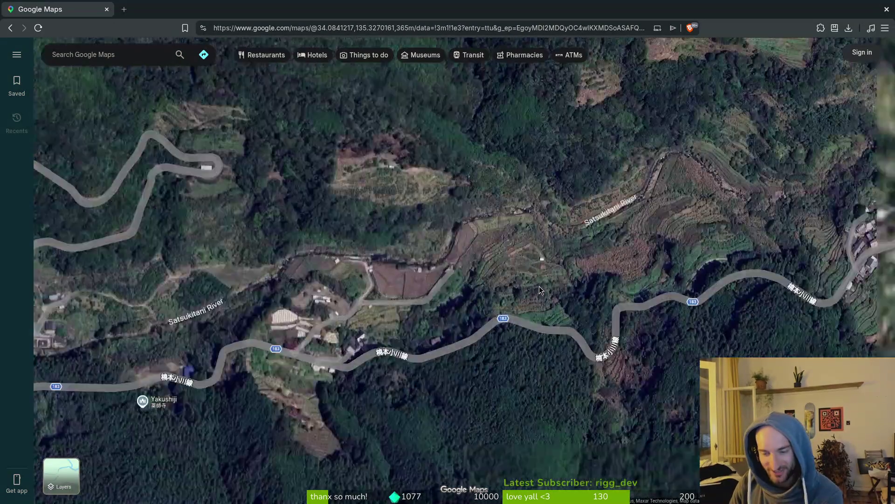
{"action": "scroll", "coordinate": [501, 278], "scroll_direction": "down", "scroll_amount": 5}
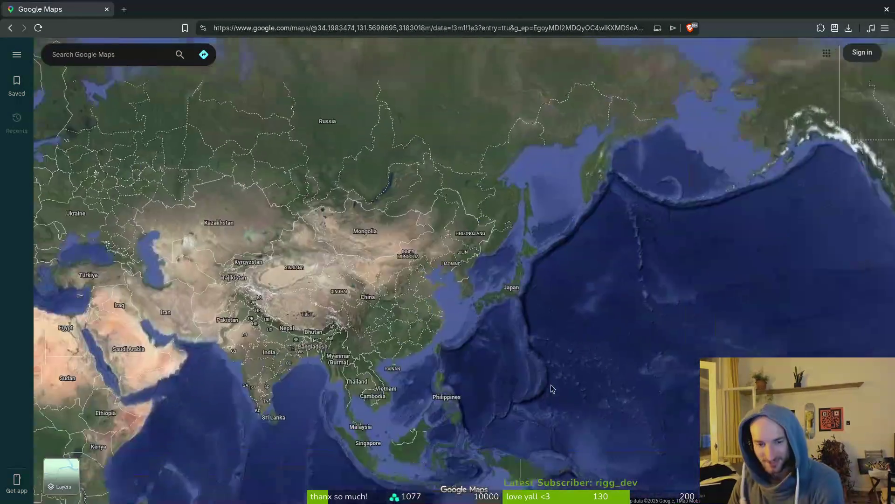
Pan south to Australia and zoom into Queensland farmland, moving north-west toward Felton
{"action": "left_click_drag", "start_coordinate": [549, 382], "coordinate": [502, 337]}
{"action": "scroll", "coordinate": [502, 346], "scroll_direction": "up", "scroll_amount": 8}
{"action": "scroll", "coordinate": [513, 344], "scroll_direction": "up", "scroll_amount": 10}
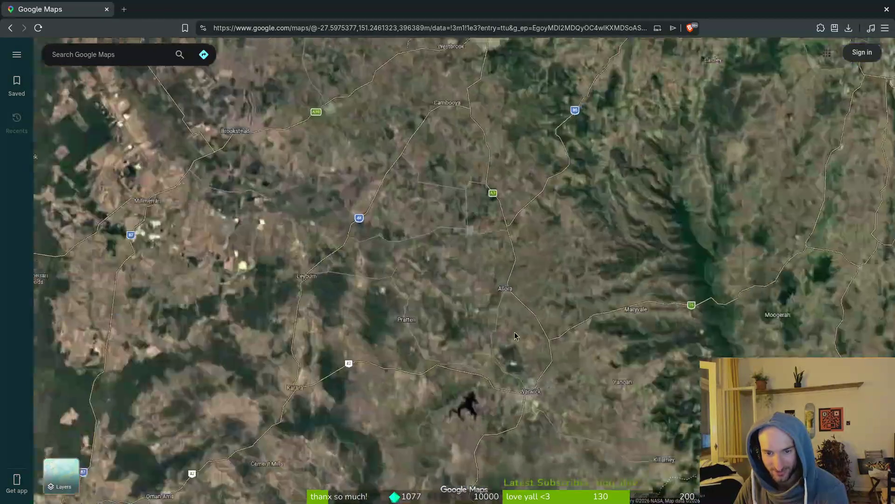
{"action": "scroll", "coordinate": [586, 365], "scroll_direction": "up", "scroll_amount": 15}
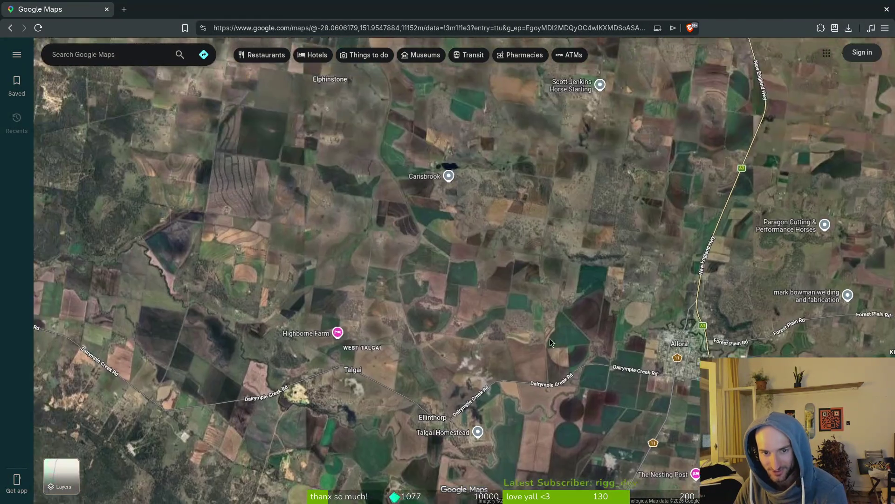
{"action": "key", "text": "Up"}
{"action": "key", "text": "Left"}
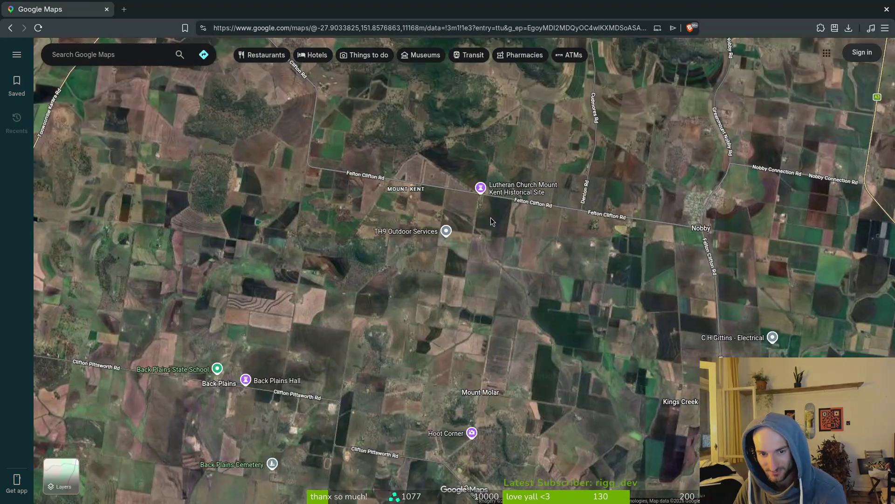
{"action": "key", "text": "Up"}
{"action": "key", "text": "Left"}
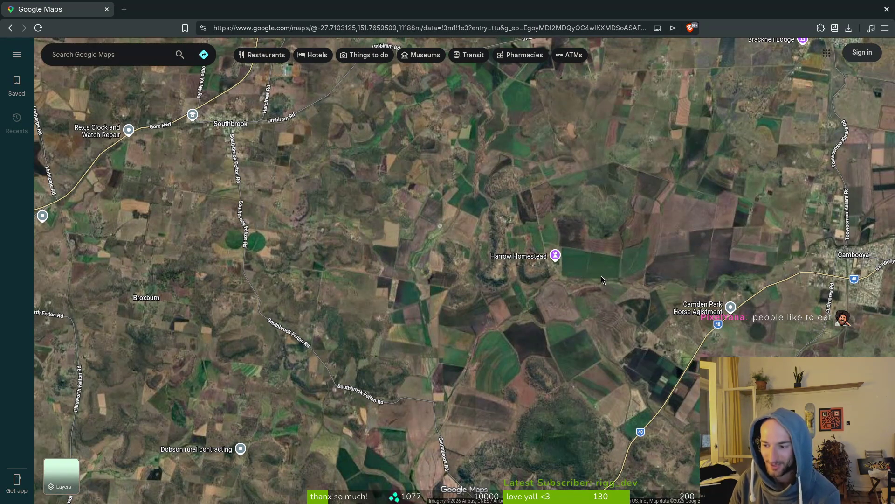
Zoom in near Merrigal, out over the Nyngan–Pilliga area, then pan to Western Europe
{"action": "scroll", "coordinate": [600, 276], "scroll_direction": "down", "scroll_amount": 3}
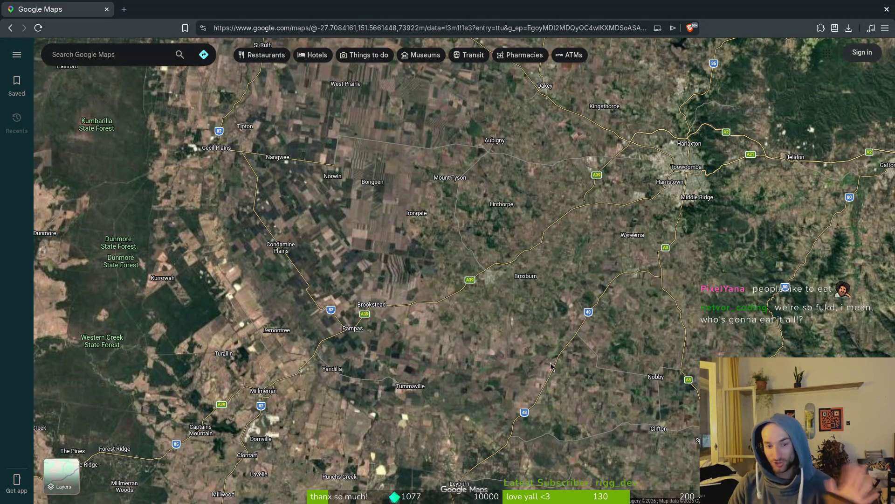
{"action": "scroll", "coordinate": [429, 230], "scroll_direction": "up", "scroll_amount": 5}
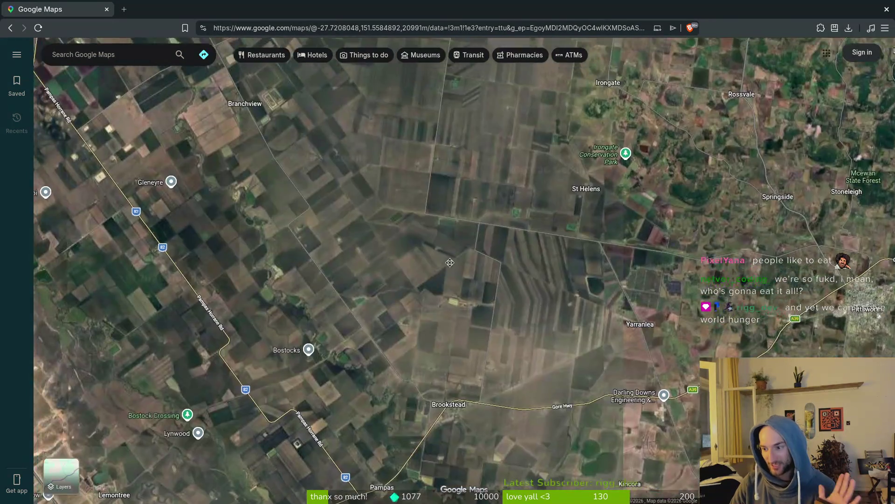
{"action": "scroll", "coordinate": [558, 332], "scroll_direction": "up", "scroll_amount": 2}
{"action": "scroll", "coordinate": [576, 323], "scroll_direction": "down", "scroll_amount": 5}
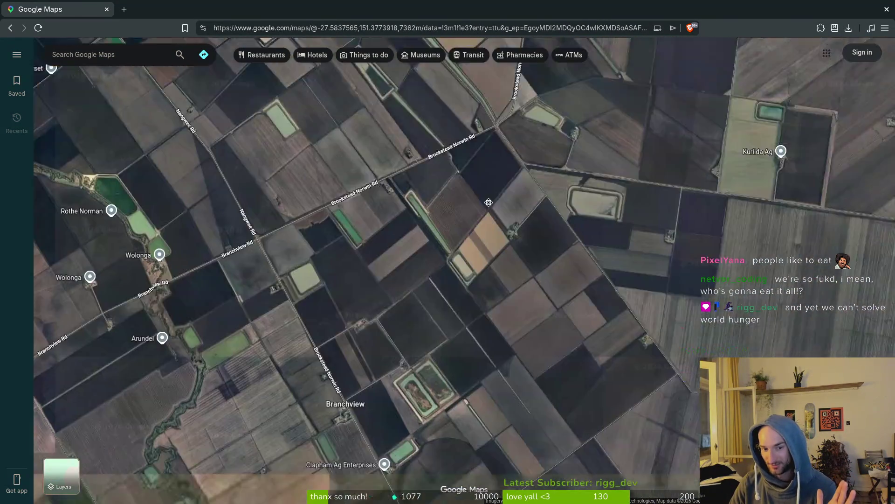
{"action": "scroll", "coordinate": [576, 322], "scroll_direction": "down", "scroll_amount": 8}
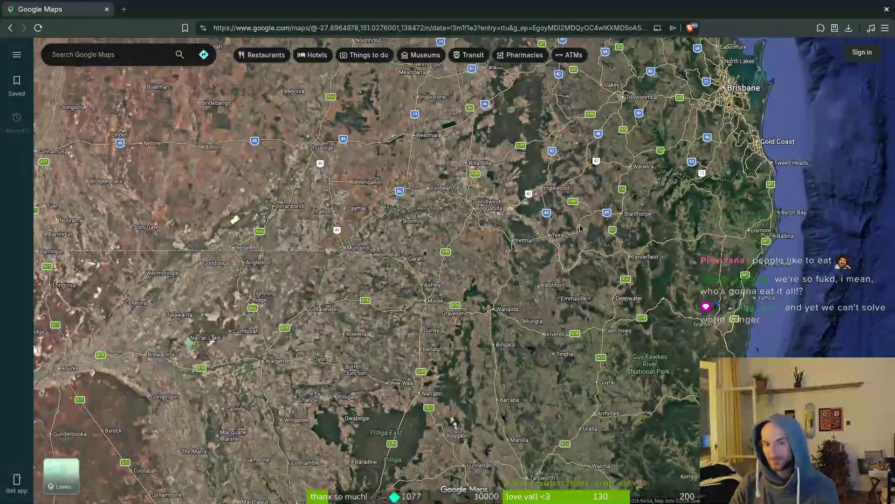
{"action": "scroll", "coordinate": [371, 345], "scroll_direction": "up", "scroll_amount": 3}
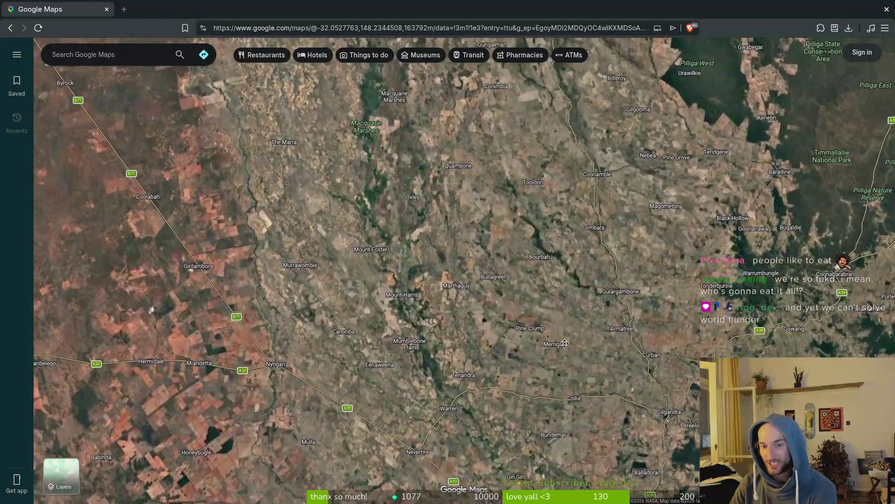
{"action": "scroll", "coordinate": [630, 382], "scroll_direction": "up", "scroll_amount": 5}
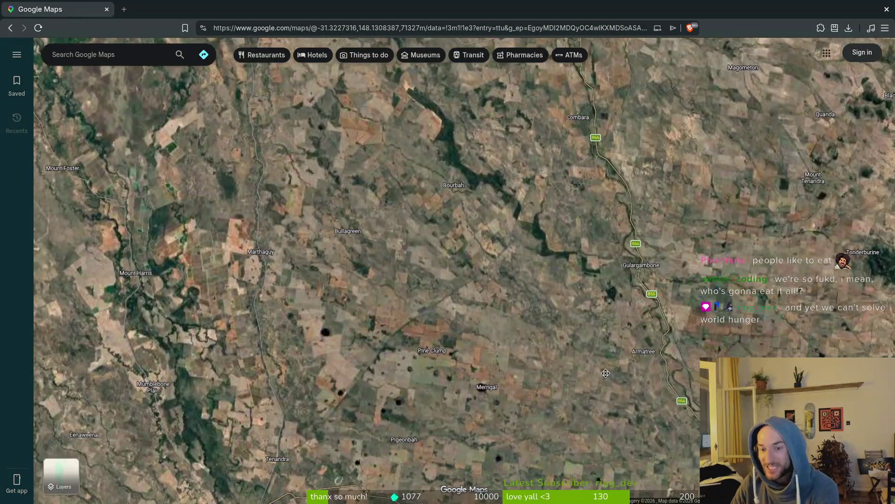
{"action": "scroll", "coordinate": [601, 390], "scroll_direction": "down", "scroll_amount": 3}
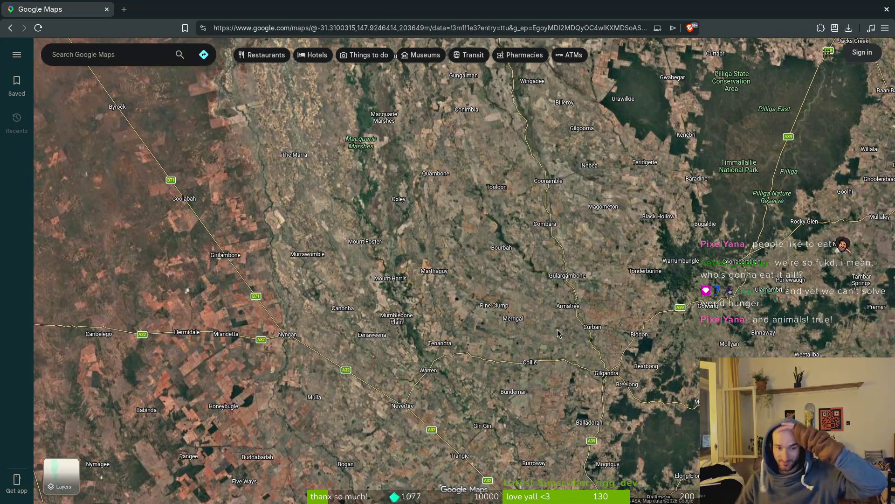
{"action": "scroll", "coordinate": [548, 333], "scroll_direction": "down", "scroll_amount": 10}
{"action": "left_click_drag", "start_coordinate": [548, 333], "coordinate": [727, 304]}
Browse from the Netherlands toward London and zoom into farmland around Bearley and Newnham
{"action": "scroll", "coordinate": [726, 304], "scroll_direction": "up", "scroll_amount": 8}
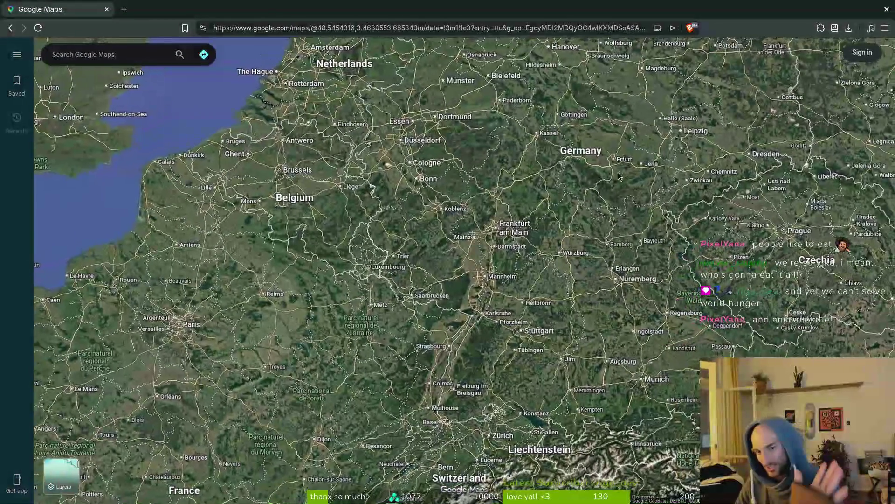
{"action": "scroll", "coordinate": [726, 304], "scroll_direction": "down", "scroll_amount": 5}
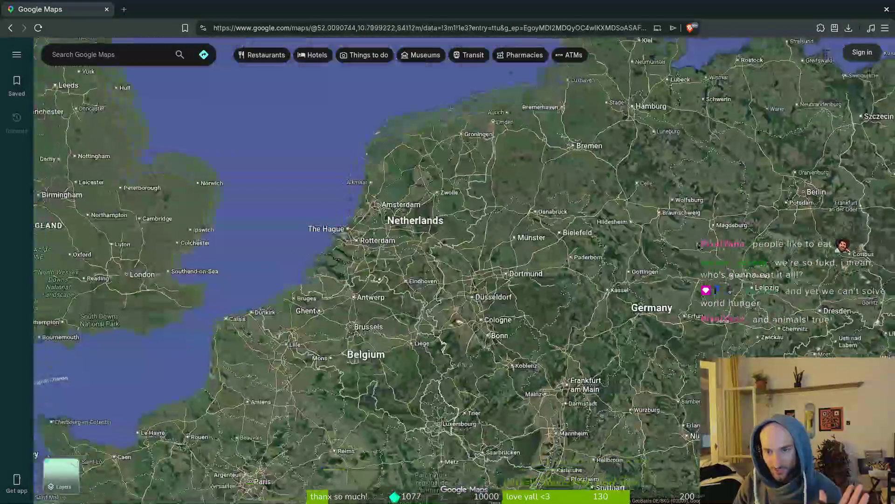
{"action": "left_click_drag", "start_coordinate": [660, 195], "coordinate": [577, 368]}
{"action": "scroll", "coordinate": [612, 313], "scroll_direction": "down", "scroll_amount": 5}
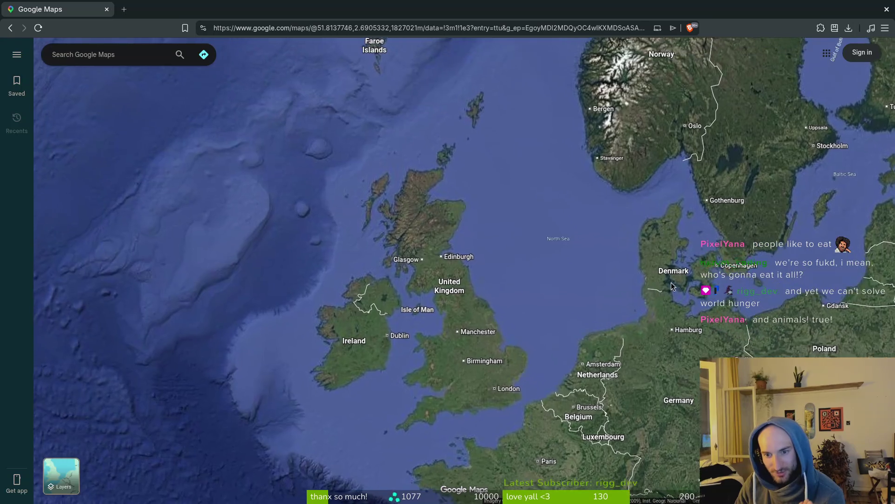
{"action": "left_click_drag", "start_coordinate": [505, 405], "coordinate": [520, 388]}
{"action": "scroll", "coordinate": [520, 395], "scroll_direction": "up", "scroll_amount": 10}
{"action": "scroll", "coordinate": [685, 390], "scroll_direction": "down", "scroll_amount": 8}
{"action": "scroll", "coordinate": [637, 354], "scroll_direction": "down", "scroll_amount": 3}
{"action": "scroll", "coordinate": [695, 333], "scroll_direction": "down", "scroll_amount": 5}
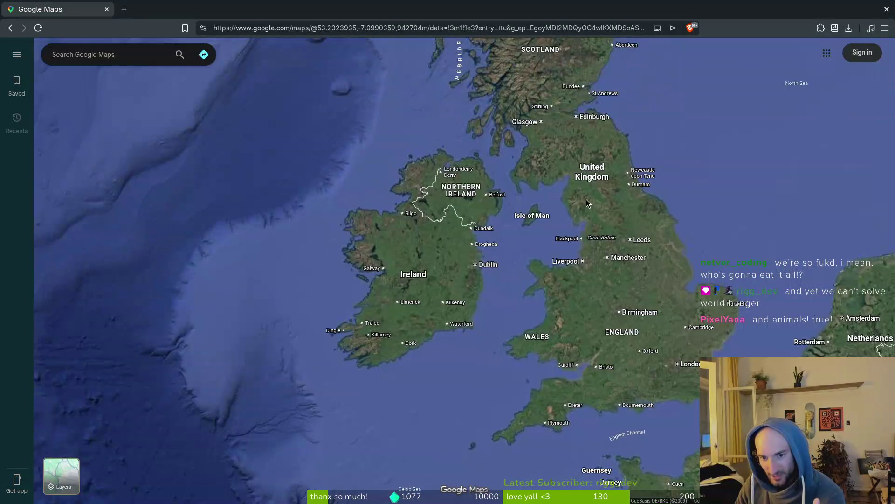
{"action": "scroll", "coordinate": [632, 303], "scroll_direction": "up", "scroll_amount": 10}
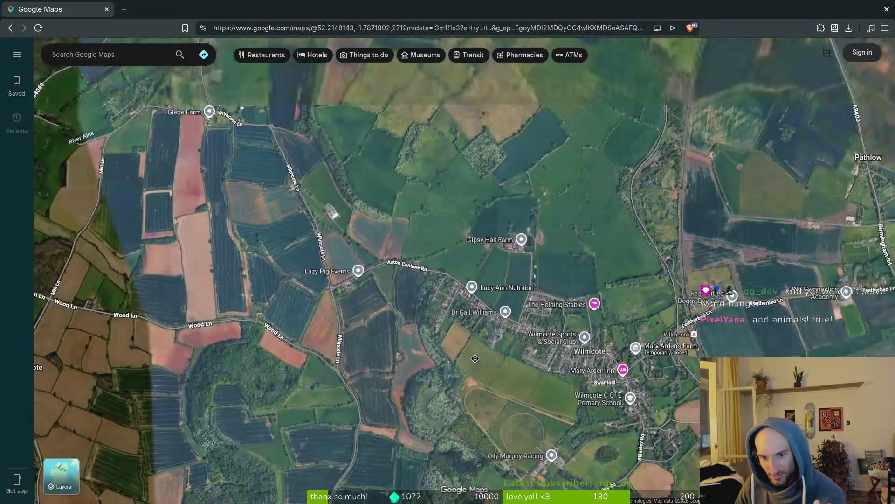
{"action": "left_click_drag", "start_coordinate": [474, 358], "coordinate": [308, 501]}
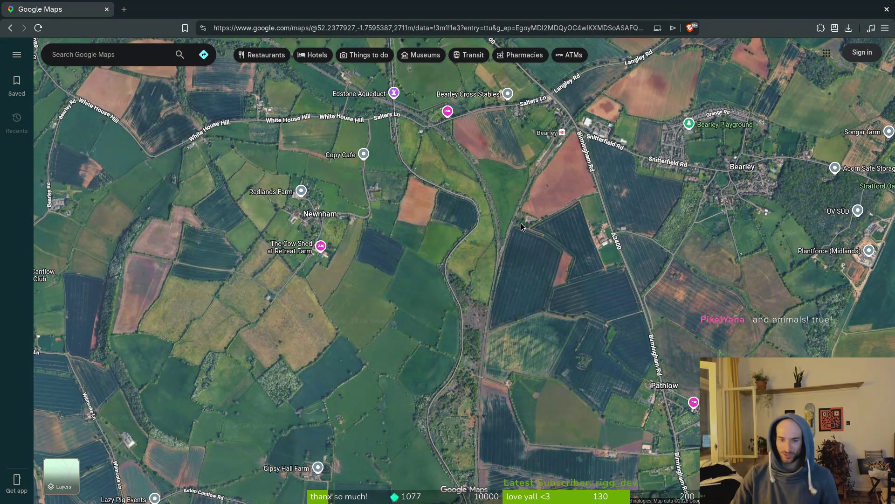
{"action": "scroll", "coordinate": [477, 301], "scroll_direction": "down", "scroll_amount": 10}
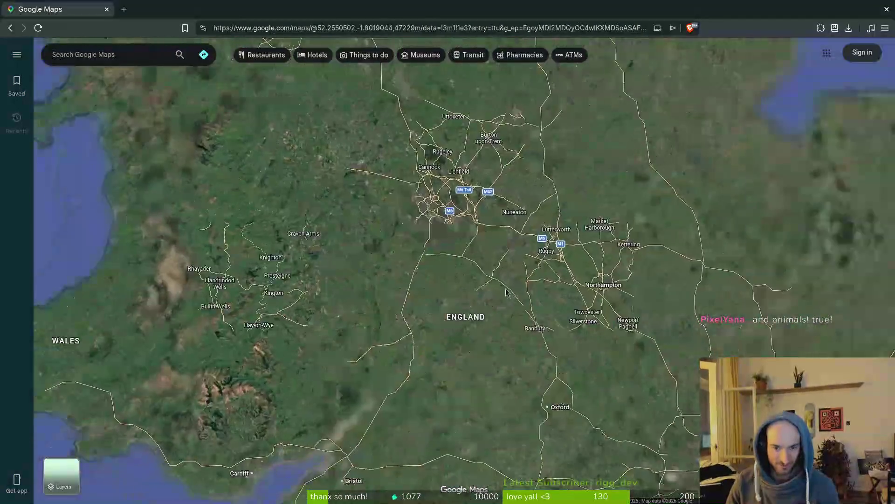
Pan across and centre the map on Chile, Argentina and Uruguay
{"action": "mouse_move", "coordinate": [597, 424]}
{"action": "left_mouse_down"}
{"action": "mouse_move", "coordinate": [345, 293]}
{"action": "mouse_move", "coordinate": [449, 294]}
{"action": "mouse_move", "coordinate": [412, 269]}
{"action": "mouse_move", "coordinate": [772, 240]}
{"action": "mouse_move", "coordinate": [526, 278]}
{"action": "mouse_move", "coordinate": [536, 327]}
{"action": "mouse_move", "coordinate": [542, 253]}
{"action": "left_mouse_up"}
{"action": "left_click_drag", "start_coordinate": [493, 294], "coordinate": [553, 254]}
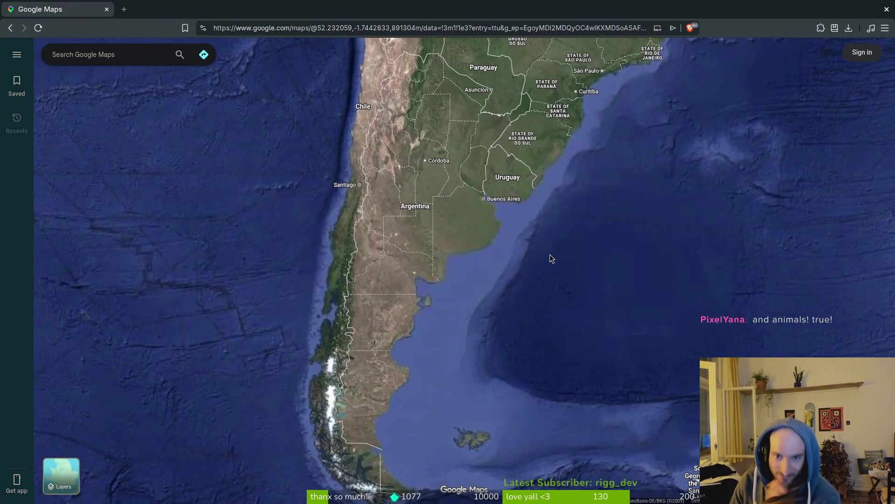
{"action": "scroll", "coordinate": [553, 254], "scroll_direction": "down", "scroll_amount": 5}
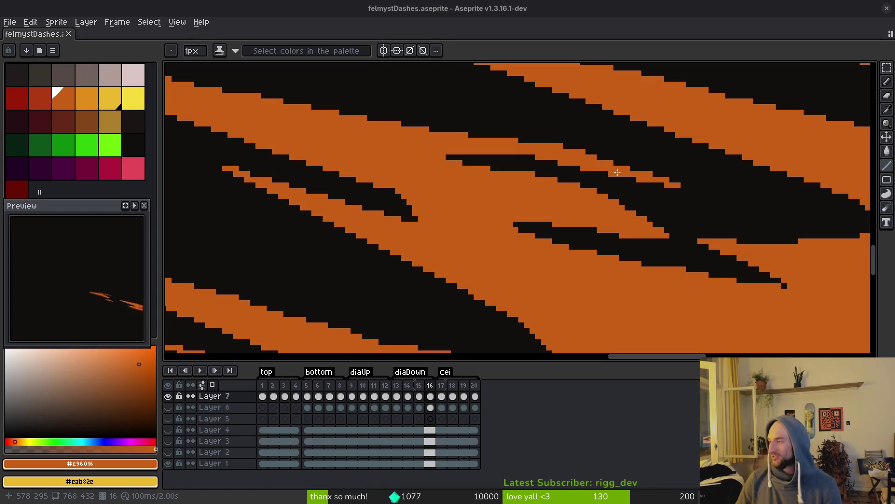
Sample the dark red from the dash edge, then advance to frame 17
{"action": "mouse_move", "coordinate": [675, 202]}
{"action": "left_mouse_down"}
{"action": "mouse_move", "coordinate": [622, 166]}
{"action": "mouse_move", "coordinate": [586, 198]}
{"action": "mouse_move", "coordinate": [709, 234]}
{"action": "mouse_move", "coordinate": [639, 258]}
{"action": "mouse_move", "coordinate": [471, 158]}
{"action": "mouse_move", "coordinate": [336, 172]}
{"action": "left_mouse_up"}
{"action": "left_click", "coordinate": [709, 234], "text": "alt"}
{"action": "scroll", "coordinate": [496, 210], "scroll_direction": "down", "scroll_amount": 3}
{"action": "key", "text": "Right"}
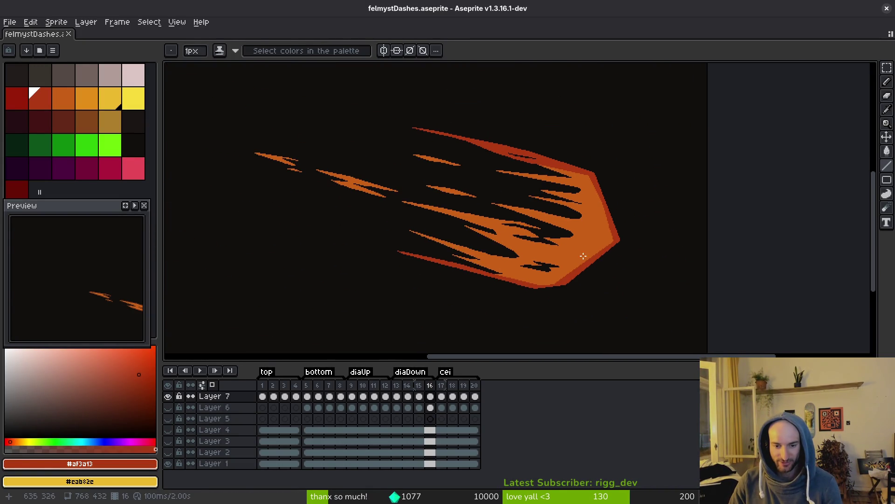
{"action": "scroll", "coordinate": [574, 263], "scroll_direction": "up", "scroll_amount": 4}
{"action": "scroll", "coordinate": [555, 224], "scroll_direction": "up", "scroll_amount": 1}
Sample the bright yellow on frame 18, then golden yellow #cab82e on frame 19
{"action": "key", "text": "Right"}
{"action": "scroll", "coordinate": [540, 256], "scroll_direction": "up", "scroll_amount": 1}
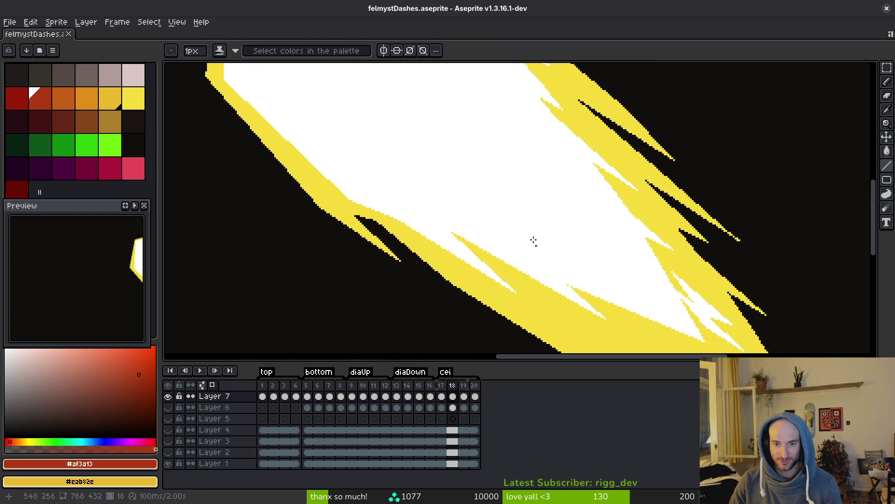
{"action": "left_click", "coordinate": [586, 275], "text": "alt"}
{"action": "scroll", "coordinate": [592, 247], "scroll_direction": "up", "scroll_amount": 3}
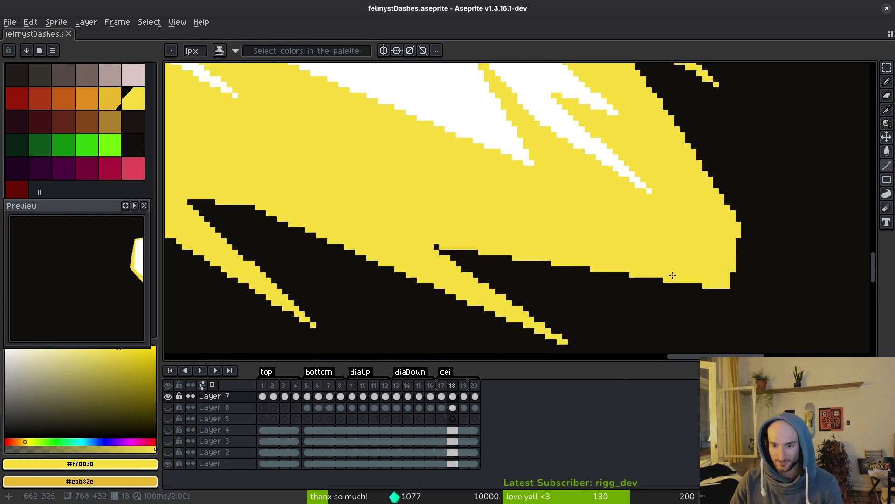
{"action": "mouse_move", "coordinate": [680, 258]}
{"action": "left_mouse_down"}
{"action": "mouse_move", "coordinate": [566, 230]}
{"action": "mouse_move", "coordinate": [491, 234]}
{"action": "mouse_move", "coordinate": [560, 218]}
{"action": "mouse_move", "coordinate": [537, 216]}
{"action": "left_mouse_up"}
{"action": "scroll", "coordinate": [566, 242], "scroll_direction": "down", "scroll_amount": 2}
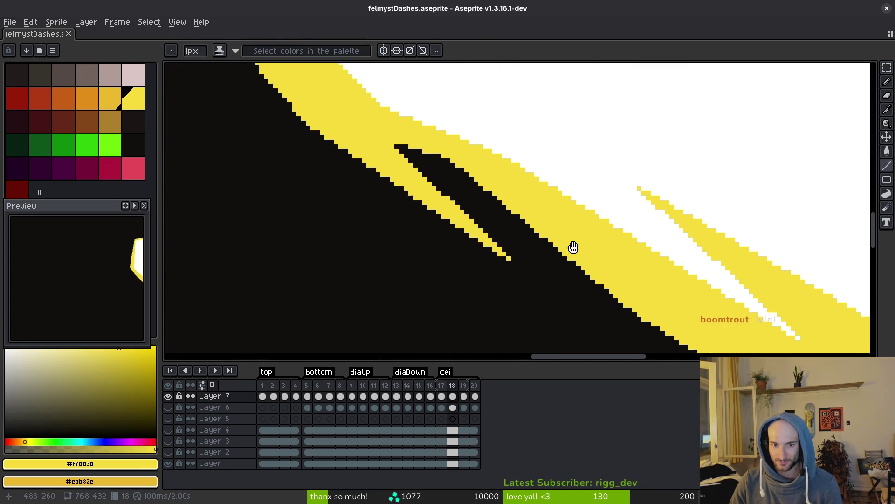
{"action": "left_click_drag", "start_coordinate": [523, 282], "coordinate": [508, 195]}
{"action": "key", "text": "period"}
{"action": "left_click", "coordinate": [472, 245], "text": "alt"}
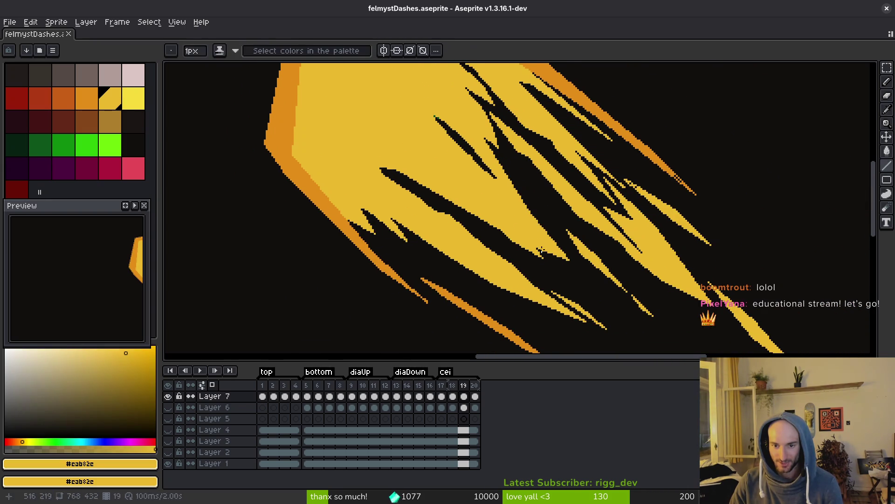
Paint over the remaining gaps in the dash and save the sprite
{"action": "left_click_drag", "start_coordinate": [473, 262], "coordinate": [472, 246]}
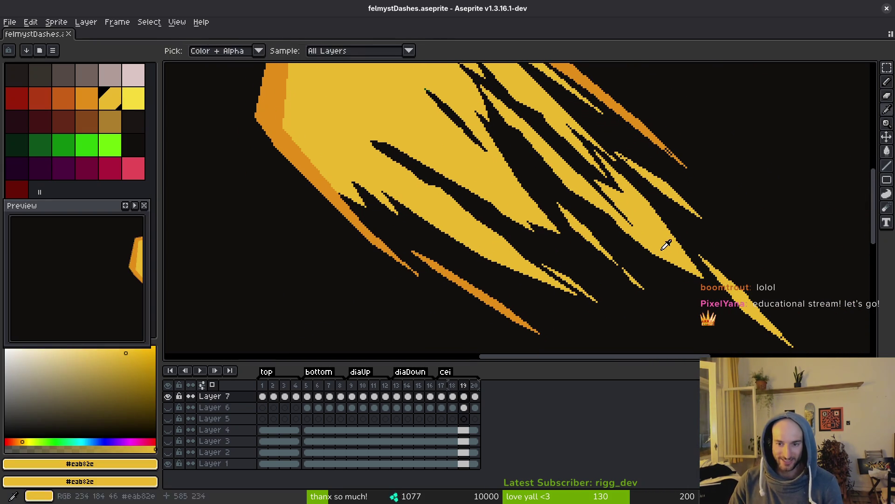
{"action": "scroll", "coordinate": [643, 177], "scroll_direction": "up", "scroll_amount": 4}
{"action": "left_click", "coordinate": [624, 201], "text": "alt"}
{"action": "left_click_drag", "start_coordinate": [632, 211], "coordinate": [653, 233]}
{"action": "key", "text": "ctrl+s"}
Sample the yellow #cab82c and the orange #c28c18 outline colour from the canvas, saving after each
{"action": "scroll", "coordinate": [652, 238], "scroll_direction": "down", "scroll_amount": 3}
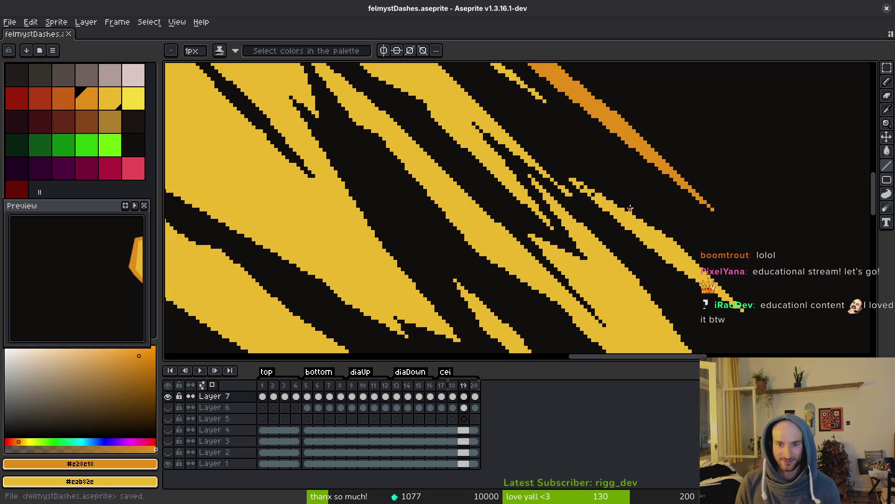
{"action": "scroll", "coordinate": [611, 198], "scroll_direction": "up", "scroll_amount": 3}
{"action": "left_click", "coordinate": [618, 202], "text": "alt"}
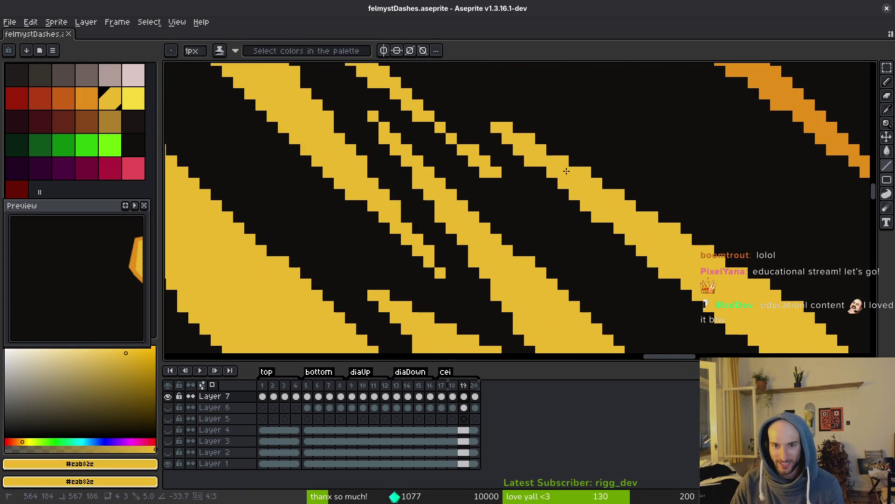
{"action": "key", "text": "ctrl+s"}
{"action": "scroll", "coordinate": [545, 181], "scroll_direction": "down", "scroll_amount": 4}
{"action": "scroll", "coordinate": [527, 191], "scroll_direction": "up", "scroll_amount": 3}
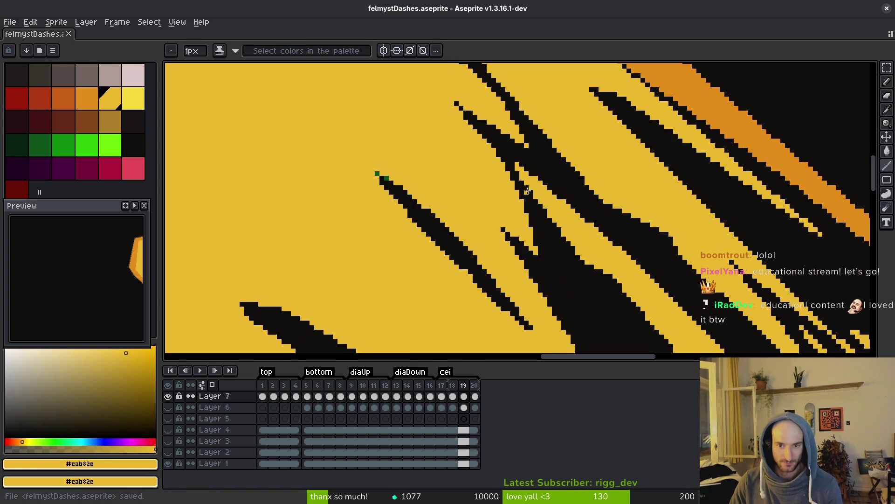
{"action": "scroll", "coordinate": [527, 191], "scroll_direction": "up", "scroll_amount": 10}
{"action": "left_click", "coordinate": [507, 164], "text": "alt"}
{"action": "left_click", "coordinate": [507, 164], "text": "alt"}
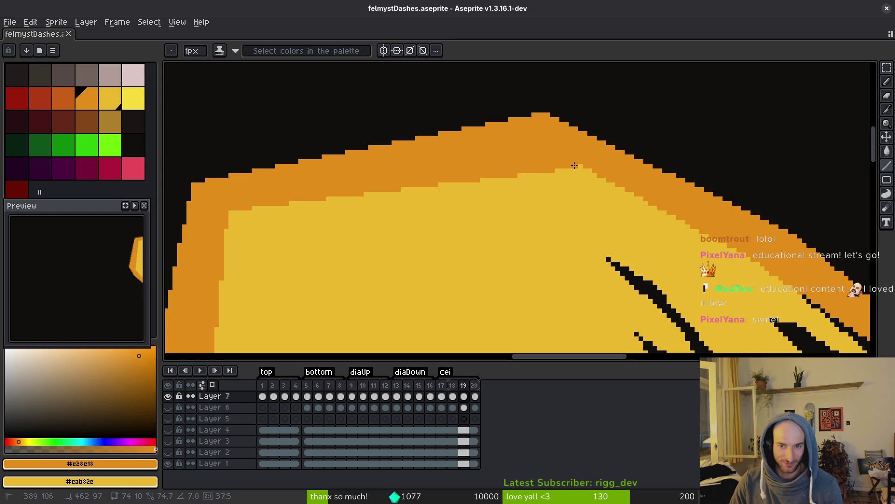
{"action": "key", "text": "ctrl+s"}
Move the view over the dash's left edge and sample the yellow #cab82c there
{"action": "scroll", "coordinate": [436, 240], "scroll_direction": "down", "scroll_amount": 5}
{"action": "scroll", "coordinate": [434, 208], "scroll_direction": "left", "scroll_amount": 4}
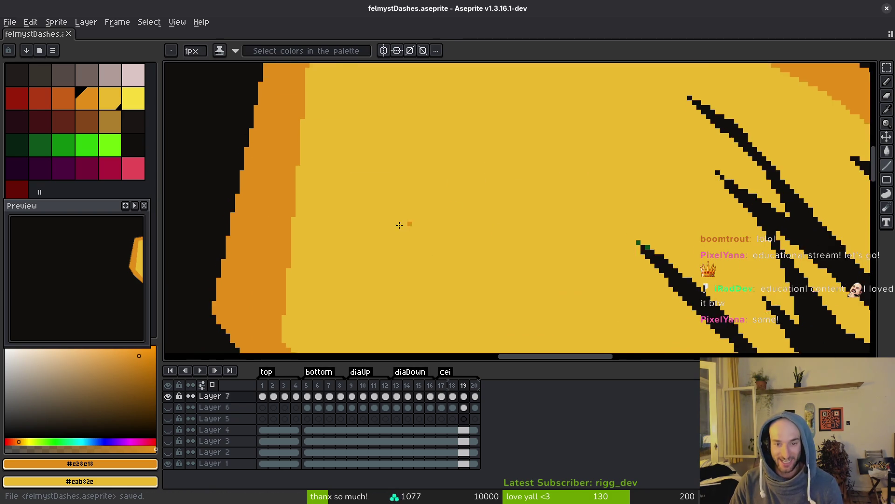
{"action": "scroll", "coordinate": [400, 209], "scroll_direction": "up", "scroll_amount": 5}
{"action": "scroll", "coordinate": [415, 251], "scroll_direction": "left", "scroll_amount": 2}
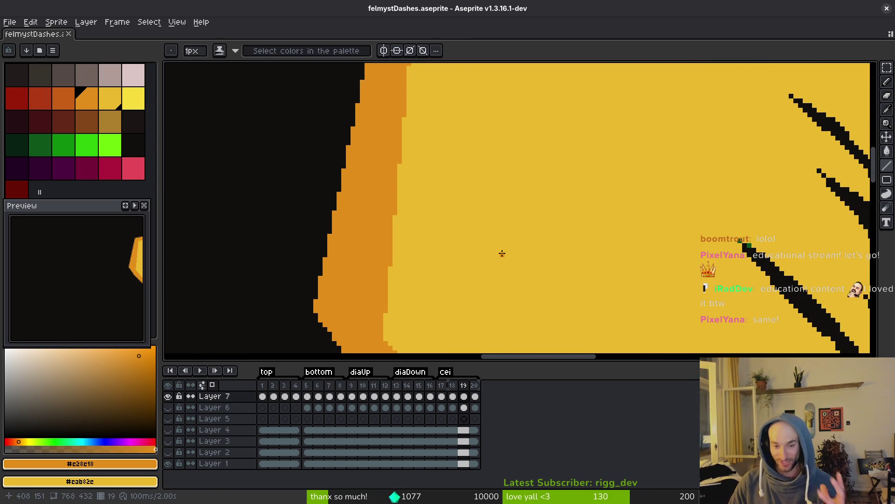
{"action": "left_click_drag", "start_coordinate": [728, 276], "coordinate": [675, 246]}
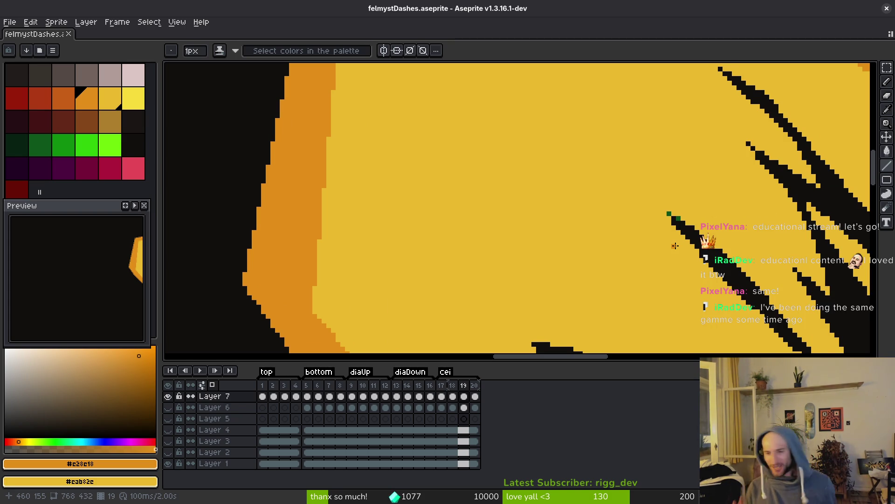
{"action": "scroll", "coordinate": [528, 199], "scroll_direction": "down", "scroll_amount": 2}
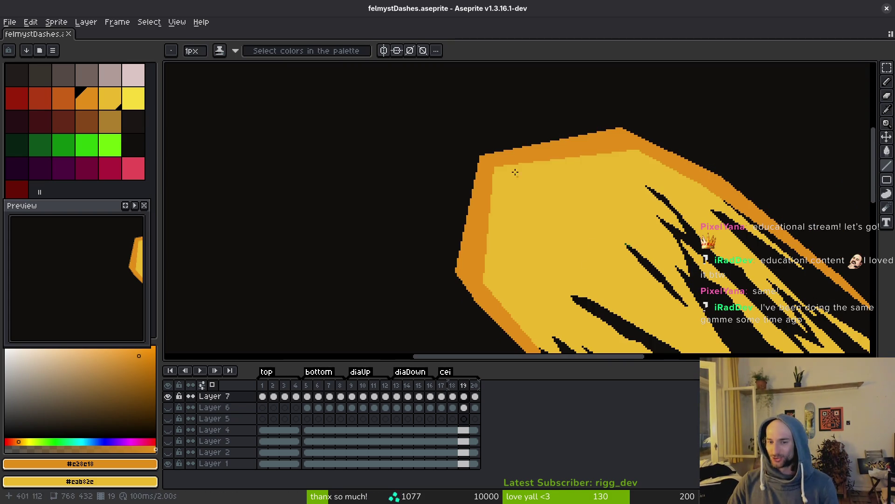
{"action": "scroll", "coordinate": [417, 304], "scroll_direction": "up", "scroll_amount": 2}
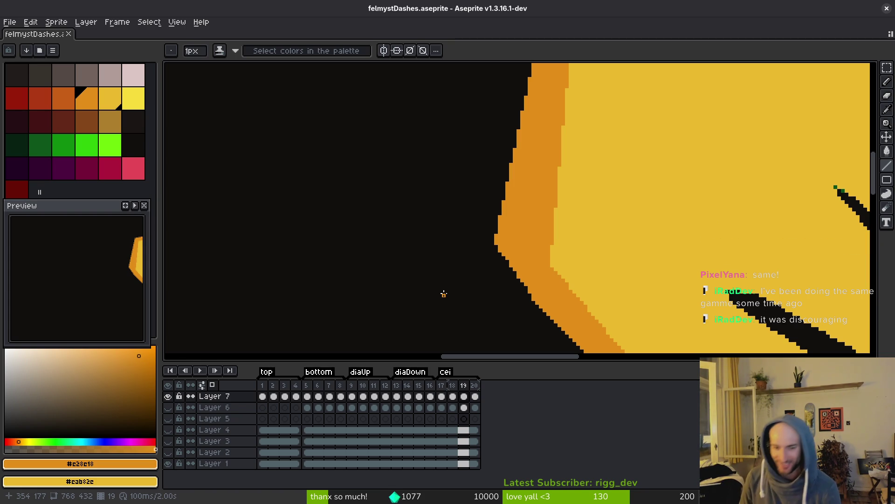
{"action": "scroll", "coordinate": [590, 254], "scroll_direction": "right", "scroll_amount": 2}
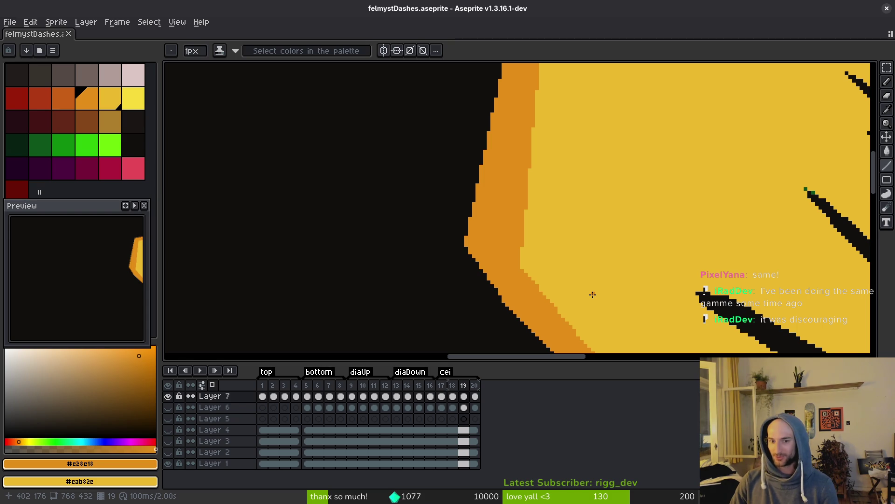
{"action": "key", "text": "i"}
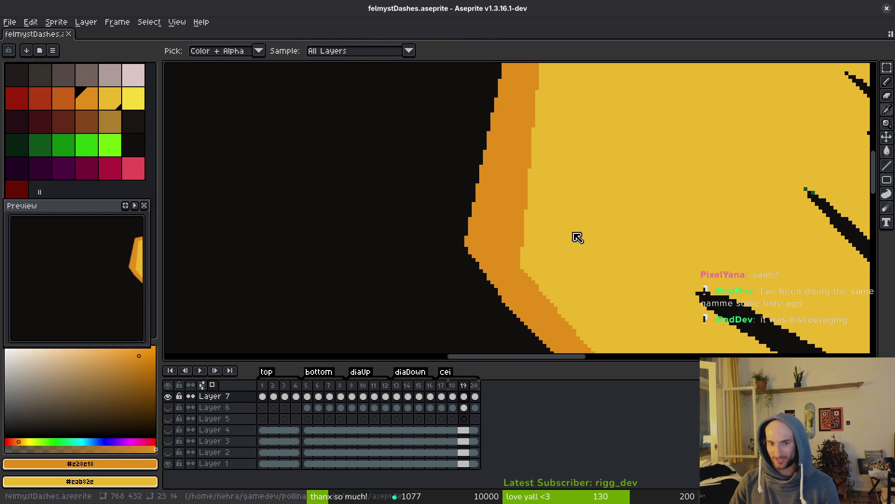
{"action": "scroll", "coordinate": [580, 241], "scroll_direction": "down", "scroll_amount": 5}
{"action": "scroll", "coordinate": [591, 224], "scroll_direction": "right", "scroll_amount": 8}
{"action": "left_click", "coordinate": [615, 273]}
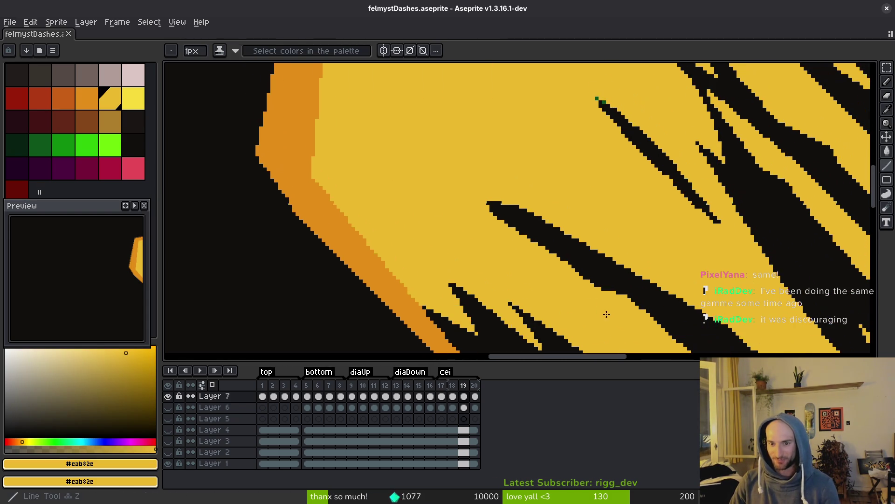
Paint yellow over the stray black edge pixels and the black stripe's lower edge
{"action": "scroll", "coordinate": [615, 301], "scroll_direction": "down", "scroll_amount": 2}
{"action": "scroll", "coordinate": [620, 298], "scroll_direction": "right", "scroll_amount": 2}
{"action": "left_click_drag", "start_coordinate": [606, 286], "coordinate": [551, 252]}
{"action": "mouse_move", "coordinate": [600, 286]}
{"action": "left_mouse_down"}
{"action": "mouse_move", "coordinate": [564, 263]}
{"action": "mouse_move", "coordinate": [595, 291]}
{"action": "left_mouse_up"}
Bring the world map window forward and pan the satellite globe from South America to North America
{"action": "key", "text": "super"}
{"action": "key", "text": "super"}
{"action": "scroll", "coordinate": [580, 298], "scroll_direction": "right", "scroll_amount": 4}
{"action": "scroll", "coordinate": [580, 187], "scroll_direction": "up", "scroll_amount": 1}
{"action": "scroll", "coordinate": [579, 175], "scroll_direction": "up", "scroll_amount": 3}
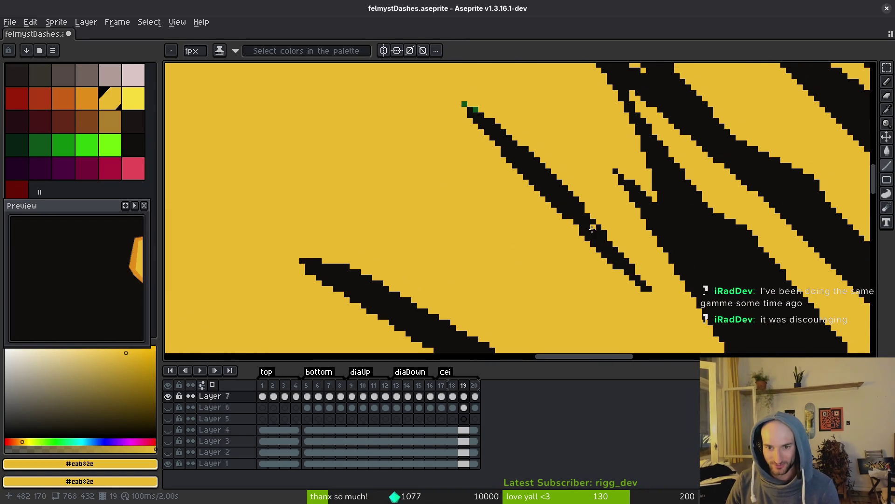
{"action": "scroll", "coordinate": [578, 239], "scroll_direction": "right", "scroll_amount": 1}
{"action": "key", "text": "super"}
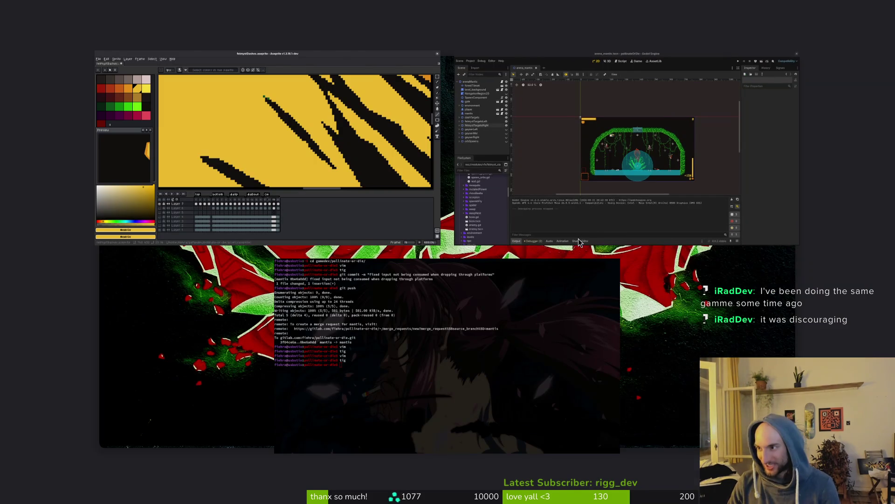
{"action": "left_click", "coordinate": [578, 239]}
{"action": "left_click", "coordinate": [884, 10]}
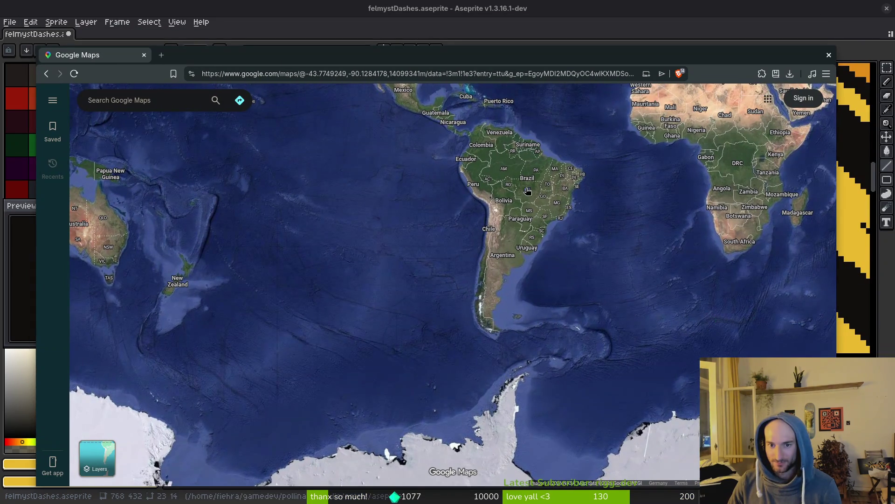
{"action": "mouse_move", "coordinate": [528, 191]}
{"action": "left_mouse_down"}
{"action": "mouse_move", "coordinate": [454, 274]}
{"action": "mouse_move", "coordinate": [467, 287]}
{"action": "mouse_move", "coordinate": [536, 233]}
{"action": "mouse_move", "coordinate": [600, 297]}
{"action": "left_mouse_up"}
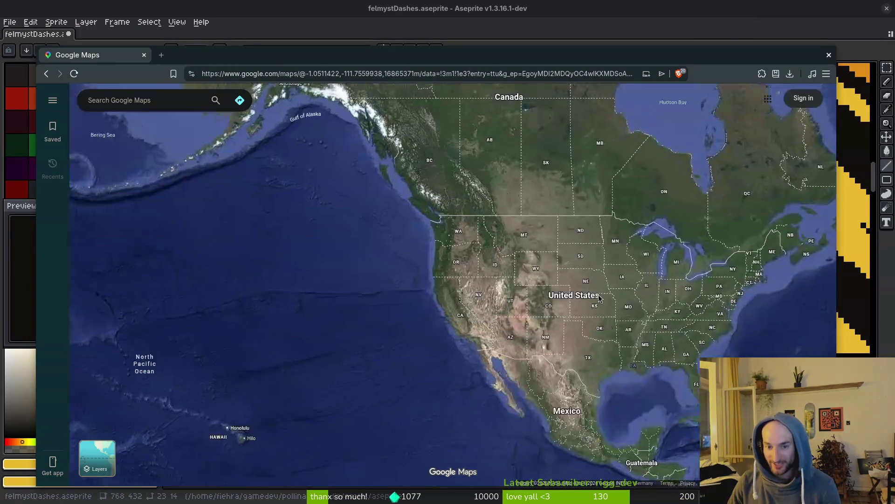
{"action": "scroll", "coordinate": [600, 297], "scroll_direction": "up", "scroll_amount": 5}
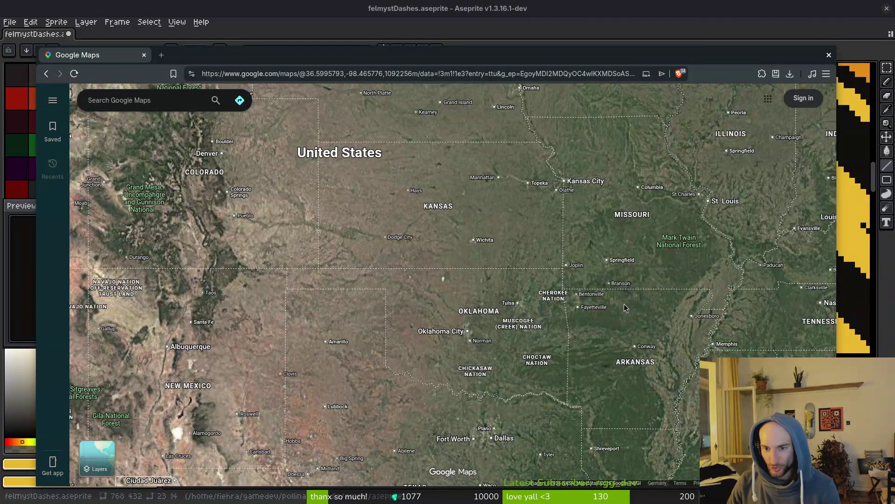
{"action": "scroll", "coordinate": [565, 256], "scroll_direction": "up", "scroll_amount": 5}
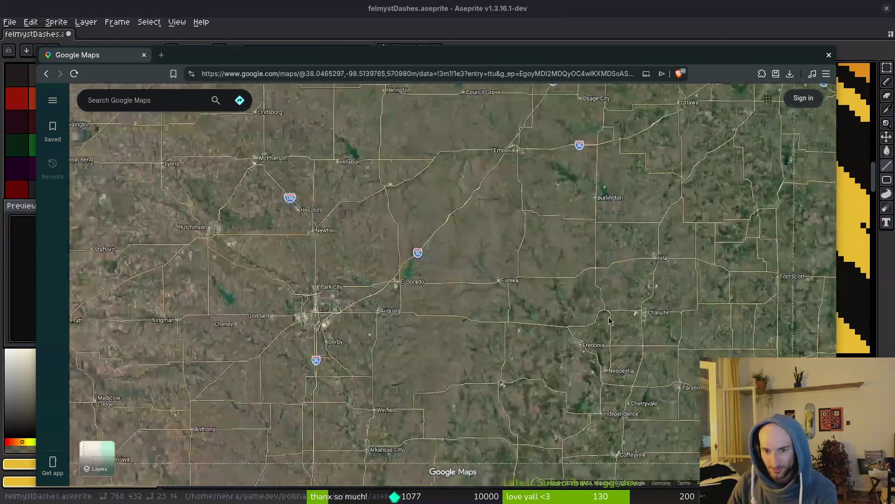
{"action": "scroll", "coordinate": [450, 266], "scroll_direction": "up", "scroll_amount": 5}
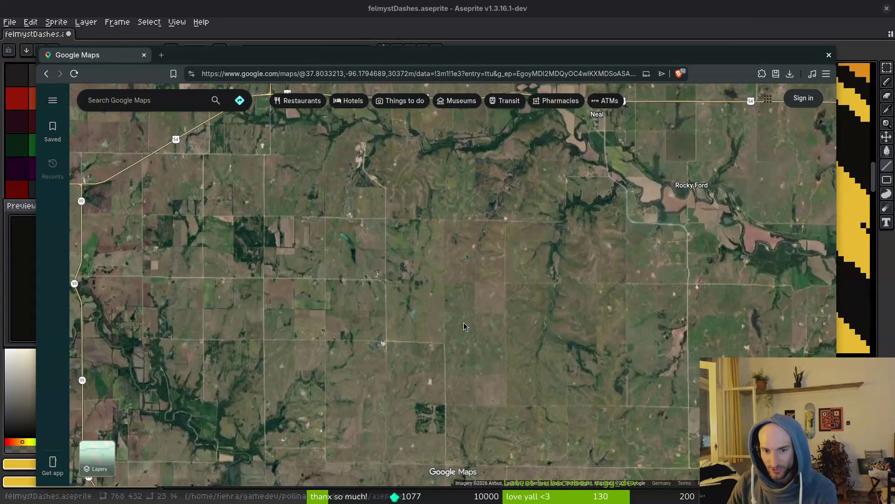
{"action": "scroll", "coordinate": [410, 253], "scroll_direction": "down", "scroll_amount": 4}
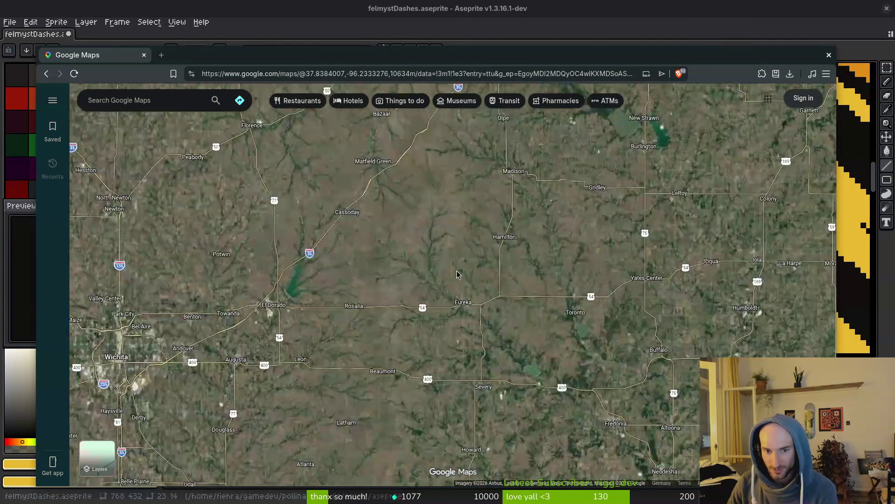
{"action": "scroll", "coordinate": [450, 276], "scroll_direction": "down", "scroll_amount": 5}
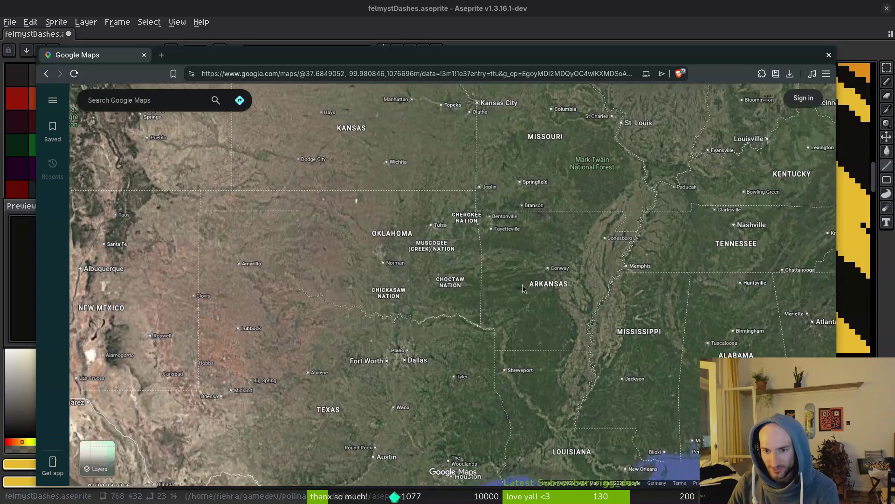
{"action": "scroll", "coordinate": [513, 269], "scroll_direction": "up", "scroll_amount": 6}
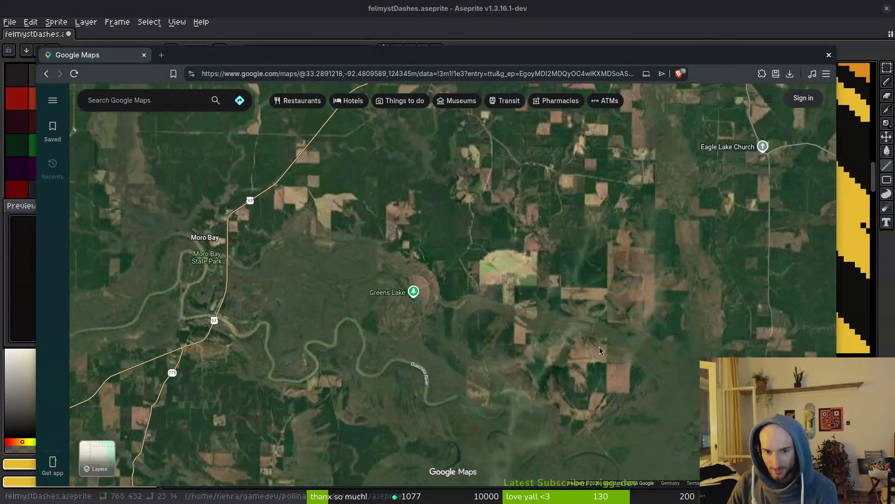
{"action": "scroll", "coordinate": [513, 301], "scroll_direction": "down", "scroll_amount": 5}
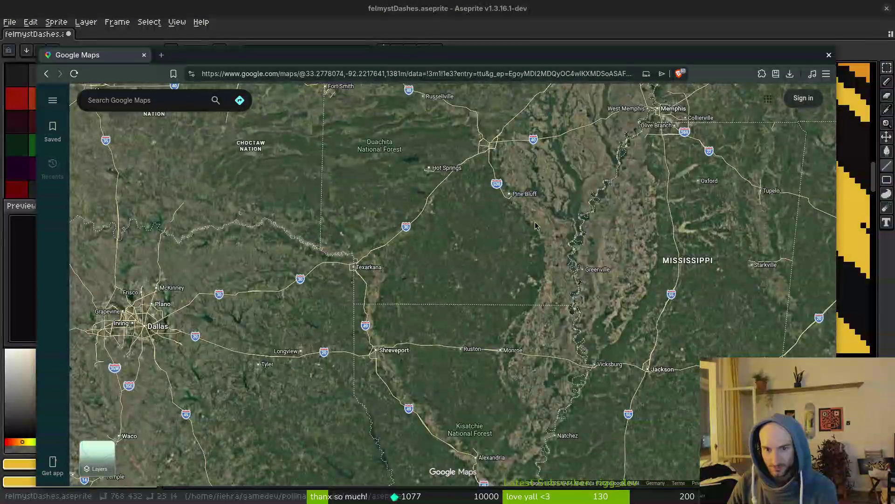
{"action": "scroll", "coordinate": [510, 298], "scroll_direction": "up", "scroll_amount": 4}
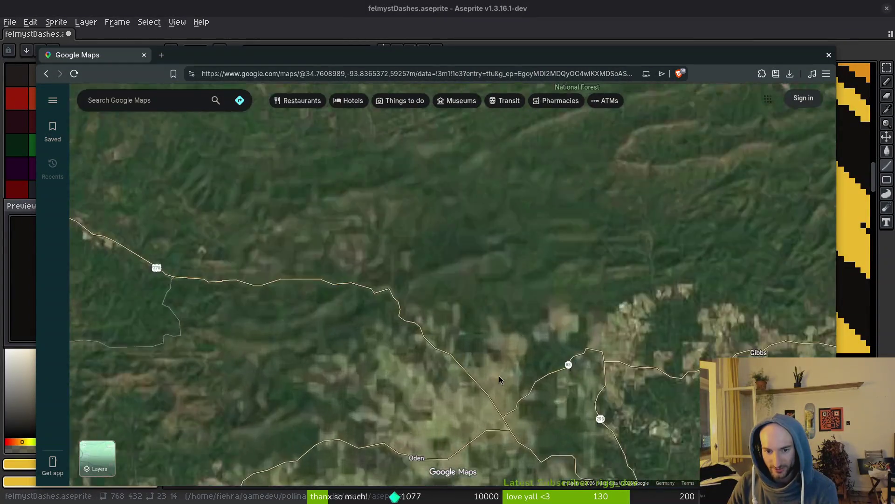
{"action": "scroll", "coordinate": [513, 315], "scroll_direction": "up", "scroll_amount": 3}
{"action": "scroll", "coordinate": [491, 276], "scroll_direction": "down", "scroll_amount": 3}
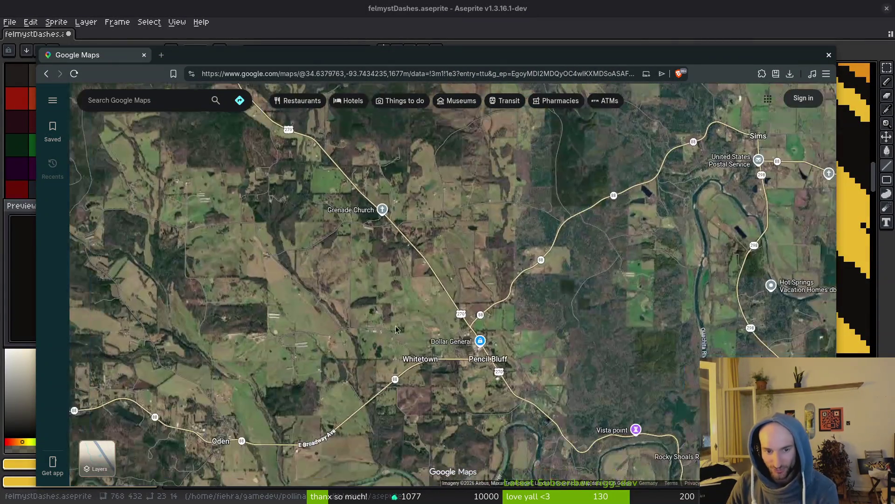
{"action": "scroll", "coordinate": [394, 324], "scroll_direction": "up", "scroll_amount": 2}
{"action": "scroll", "coordinate": [395, 323], "scroll_direction": "down", "scroll_amount": 6}
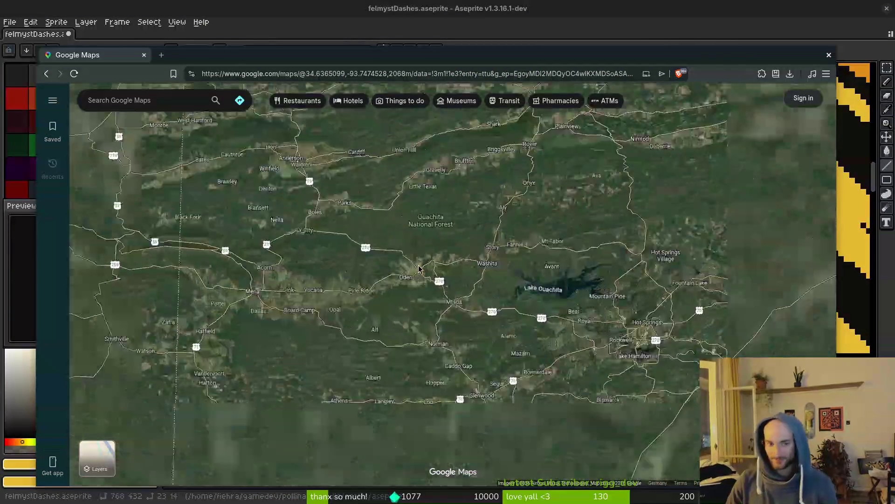
{"action": "scroll", "coordinate": [562, 266], "scroll_direction": "down", "scroll_amount": 4}
{"action": "scroll", "coordinate": [614, 307], "scroll_direction": "down", "scroll_amount": 2}
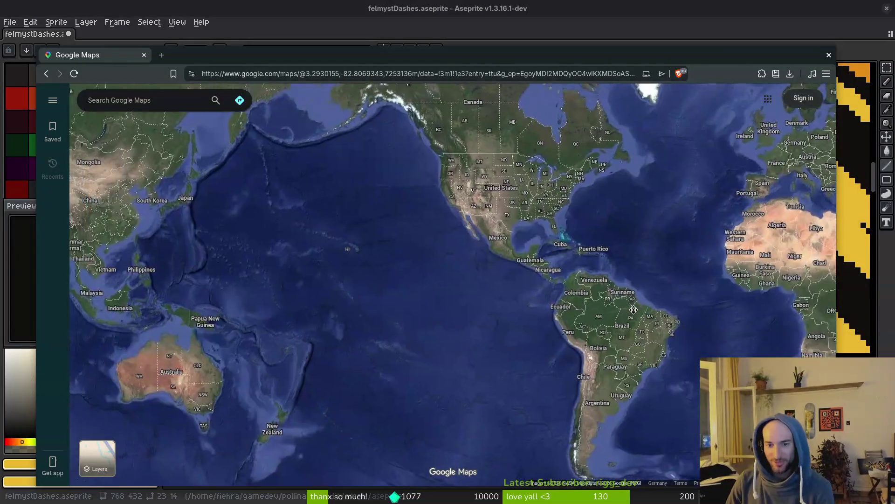
{"action": "scroll", "coordinate": [682, 344], "scroll_direction": "up", "scroll_amount": 3}
{"action": "scroll", "coordinate": [662, 333], "scroll_direction": "up", "scroll_amount": 5}
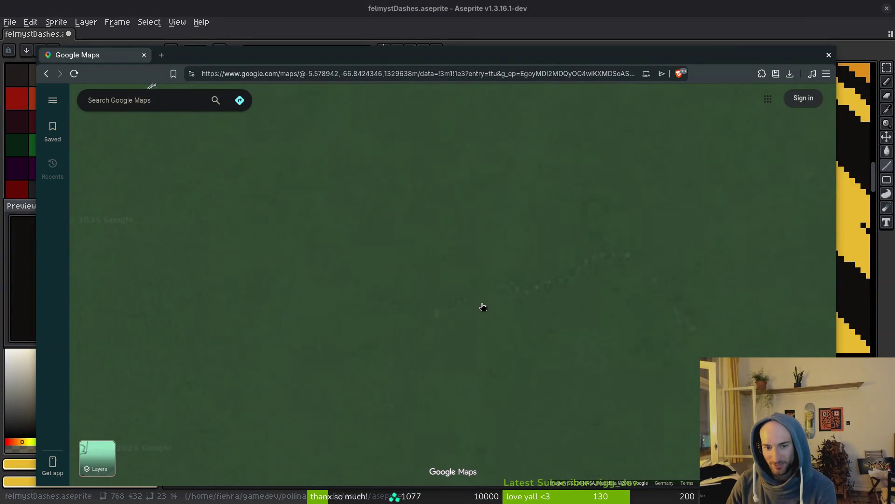
{"action": "scroll", "coordinate": [473, 312], "scroll_direction": "up", "scroll_amount": 4}
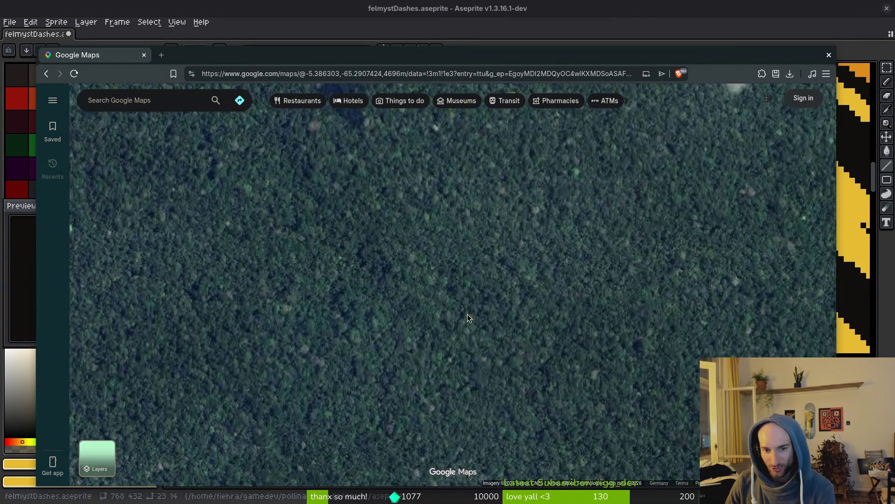
{"action": "scroll", "coordinate": [467, 312], "scroll_direction": "down", "scroll_amount": 5}
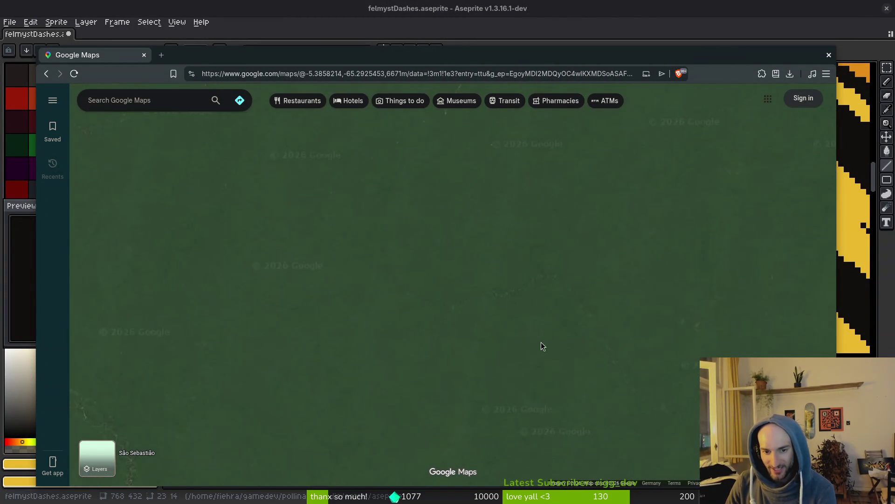
{"action": "scroll", "coordinate": [483, 304], "scroll_direction": "down", "scroll_amount": 5}
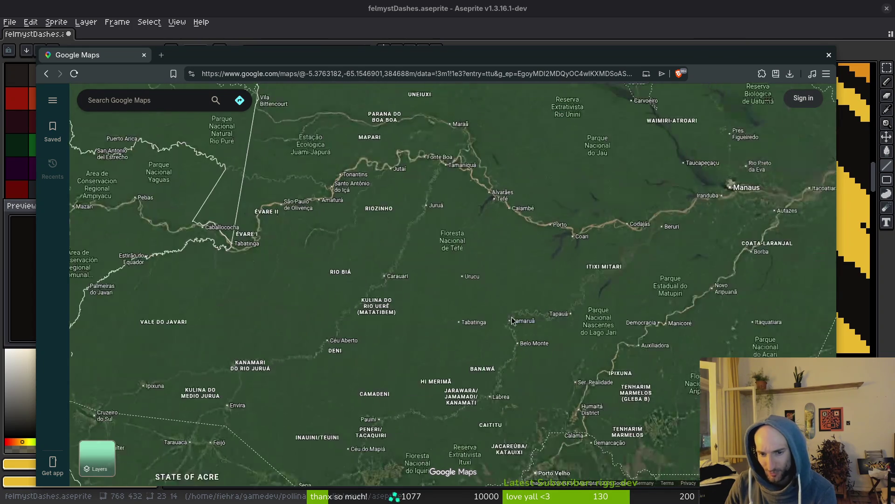
{"action": "left_click_drag", "start_coordinate": [529, 296], "coordinate": [455, 275]}
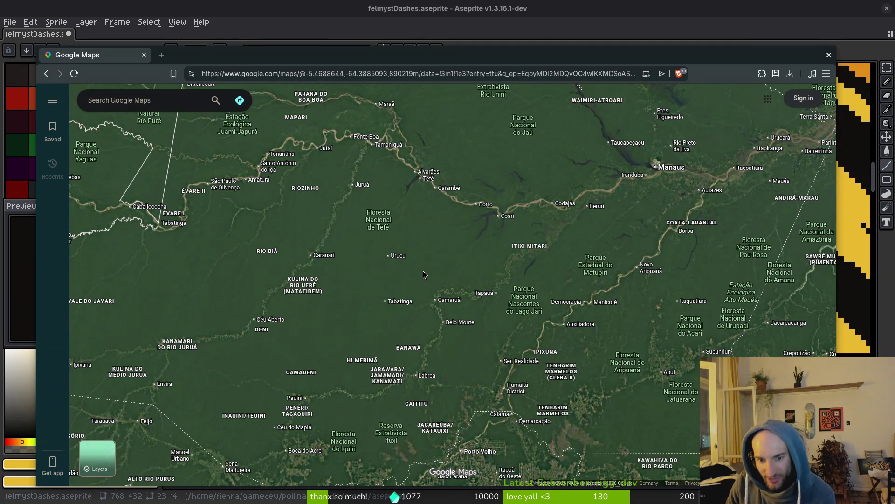
{"action": "left_click_drag", "start_coordinate": [423, 274], "coordinate": [382, 265]}
{"action": "scroll", "coordinate": [515, 219], "scroll_direction": "down", "scroll_amount": 5}
{"action": "left_click_drag", "start_coordinate": [516, 219], "coordinate": [699, 419]}
{"action": "scroll", "coordinate": [403, 229], "scroll_direction": "down", "scroll_amount": 5}
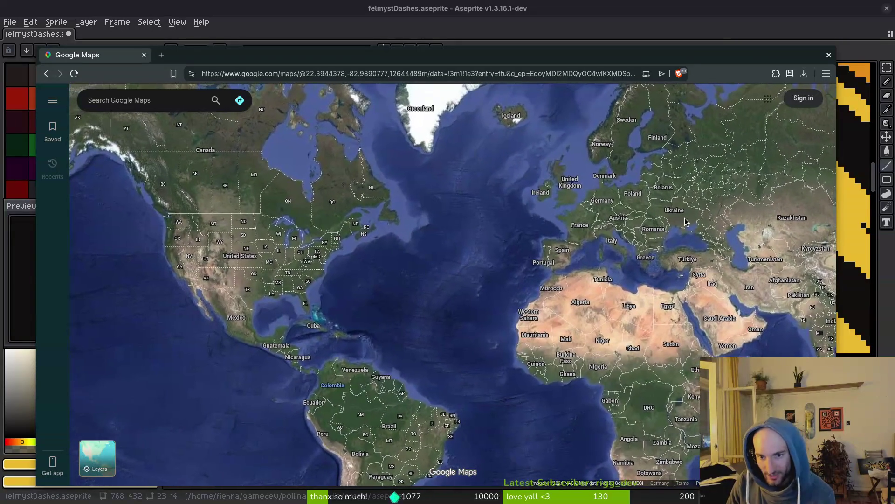
{"action": "scroll", "coordinate": [581, 236], "scroll_direction": "up", "scroll_amount": 5}
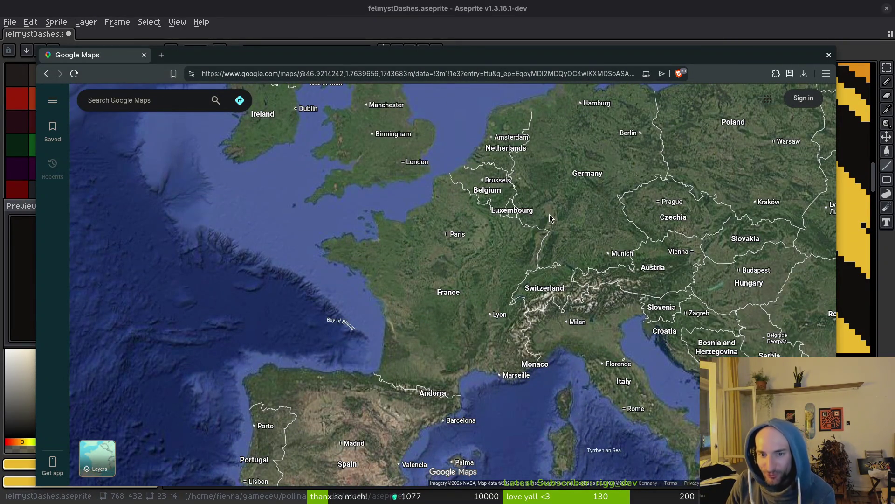
{"action": "scroll", "coordinate": [568, 263], "scroll_direction": "down", "scroll_amount": 5}
{"action": "left_click_drag", "start_coordinate": [210, 443], "coordinate": [555, 276]}
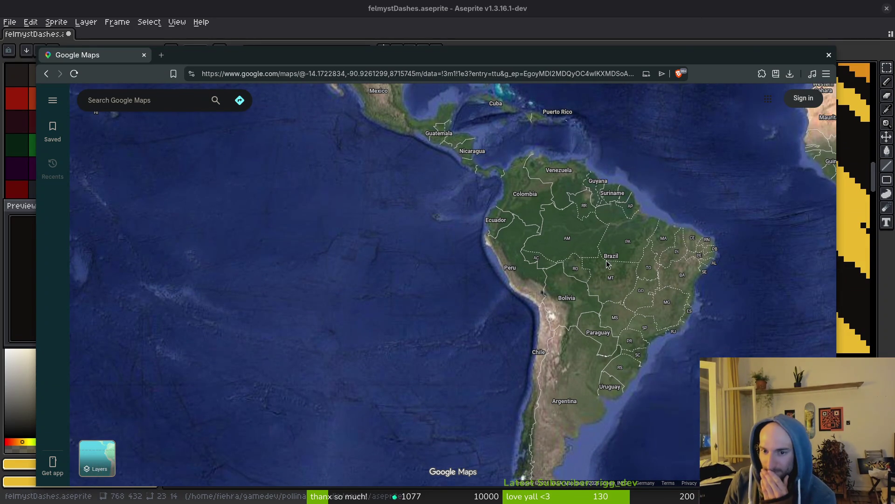
{"action": "scroll", "coordinate": [608, 264], "scroll_direction": "down", "scroll_amount": 5}
{"action": "key", "text": "alt+Tab"}
Step back to frame 18 and forward to frame 19, ending on the freehand pencil
{"action": "scroll", "coordinate": [603, 227], "scroll_direction": "down", "scroll_amount": 4}
{"action": "scroll", "coordinate": [424, 181], "scroll_direction": "up", "scroll_amount": 4}
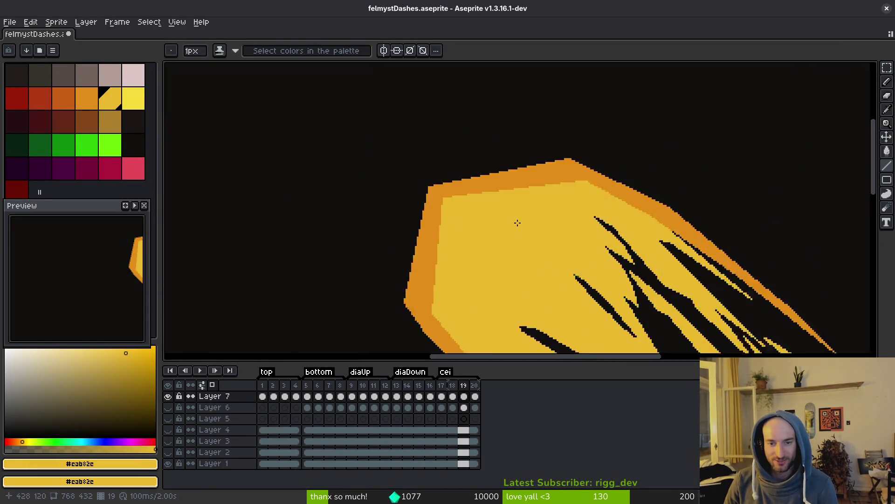
{"action": "key", "text": "Left"}
{"action": "key", "text": "i"}
{"action": "key", "text": "Right"}
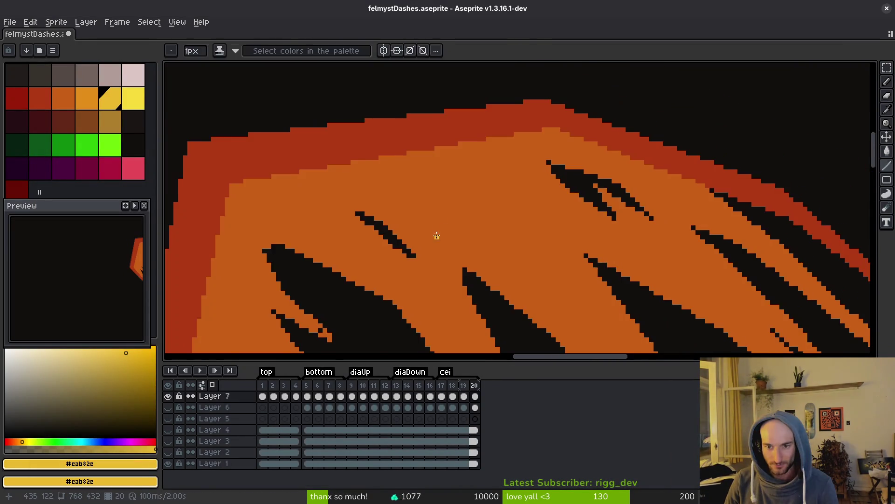
{"action": "scroll", "coordinate": [466, 215], "scroll_direction": "down", "scroll_amount": 1}
{"action": "key", "text": "b"}
Switch to the line tool and pan the canvas to reveal more of the black stripes
{"action": "scroll", "coordinate": [494, 210], "scroll_direction": "down", "scroll_amount": 2}
{"action": "scroll", "coordinate": [564, 200], "scroll_direction": "up", "scroll_amount": 4}
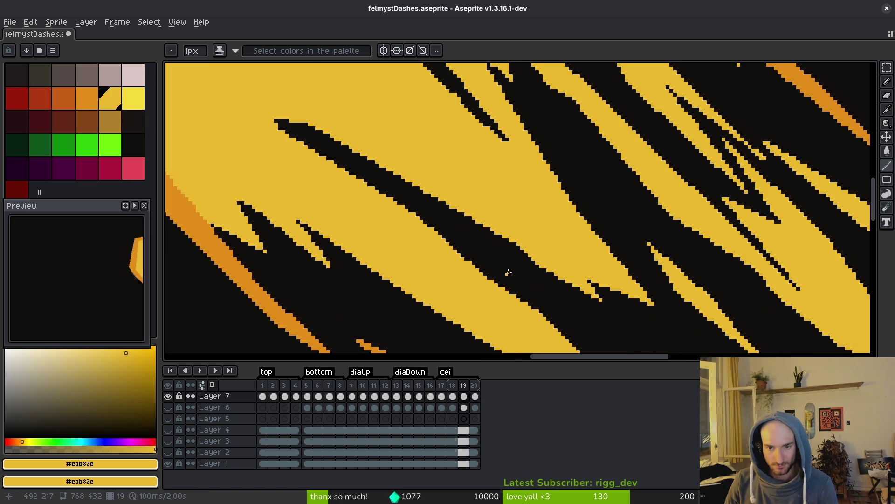
{"action": "scroll", "coordinate": [490, 248], "scroll_direction": "down", "scroll_amount": 1}
{"action": "scroll", "coordinate": [509, 252], "scroll_direction": "up", "scroll_amount": 2}
{"action": "key", "text": "i"}
{"action": "key", "text": "z"}
{"action": "mouse_move", "coordinate": [513, 251]}
{"action": "left_mouse_down"}
{"action": "mouse_move", "coordinate": [540, 277]}
{"action": "mouse_move", "coordinate": [375, 171]}
{"action": "mouse_move", "coordinate": [387, 171]}
{"action": "left_mouse_up"}
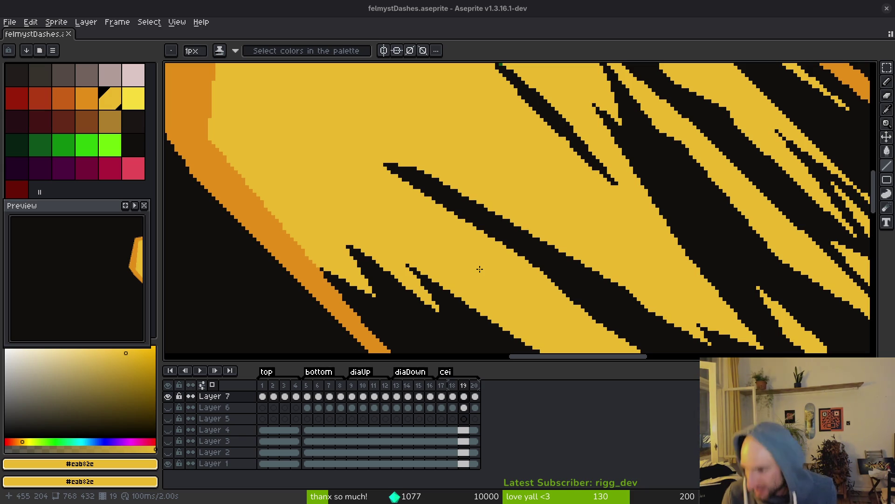
{"action": "scroll", "coordinate": [594, 250], "scroll_direction": "down", "scroll_amount": 2}
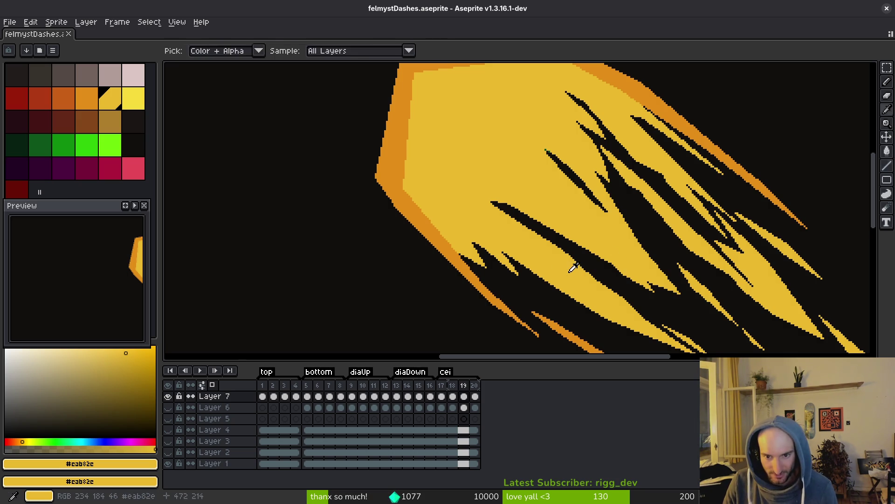
Touch up the black streak's top edge with yellow and save the dash artwork
{"action": "scroll", "coordinate": [561, 265], "scroll_direction": "up", "scroll_amount": 3}
{"action": "scroll", "coordinate": [517, 263], "scroll_direction": "up", "scroll_amount": 1}
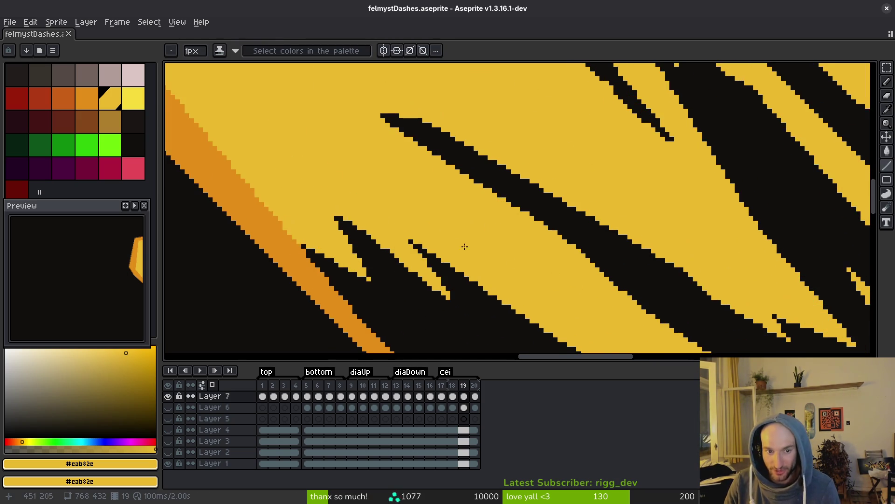
{"action": "left_click_drag", "start_coordinate": [421, 192], "coordinate": [492, 228]}
{"action": "left_click_drag", "start_coordinate": [472, 152], "coordinate": [501, 161]}
{"action": "left_click", "coordinate": [483, 155]}
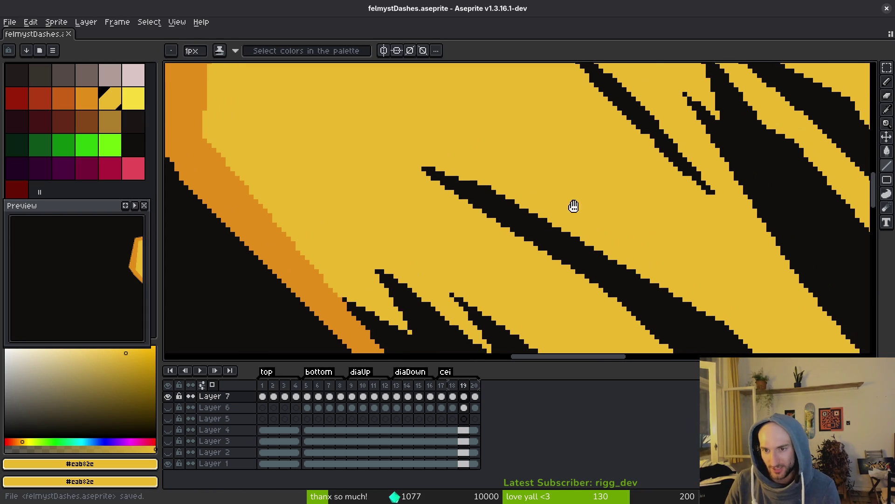
{"action": "key", "text": "ctrl+s"}
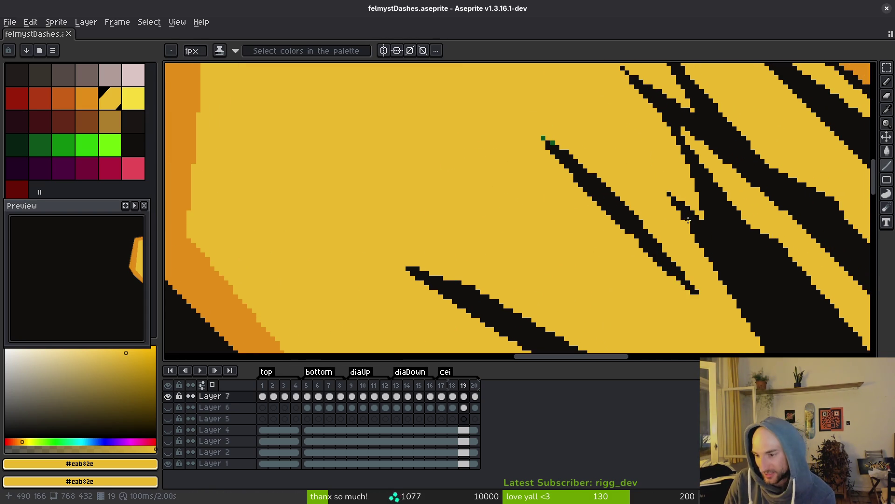
Pan across the dash frame, then bring the Google Earth Timelapse browser forward
{"action": "mouse_move", "coordinate": [674, 223]}
{"action": "left_mouse_down"}
{"action": "mouse_move", "coordinate": [643, 227]}
{"action": "mouse_move", "coordinate": [627, 196]}
{"action": "mouse_move", "coordinate": [568, 297]}
{"action": "left_mouse_up"}
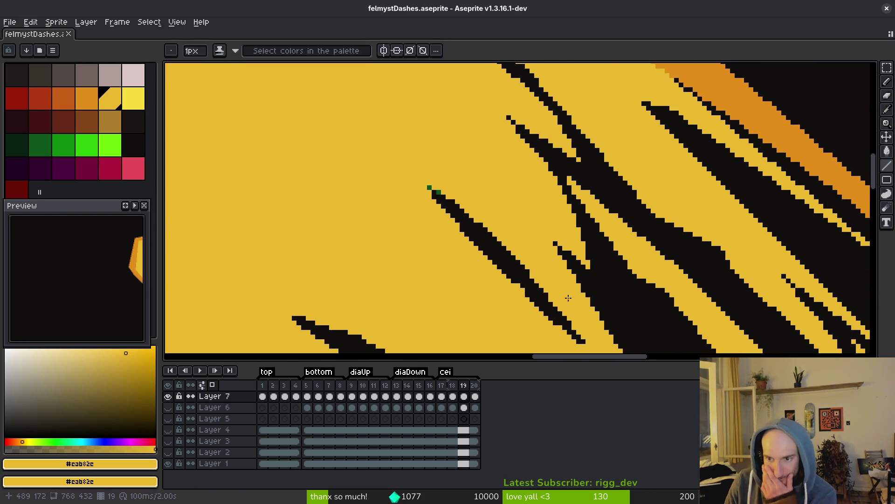
{"action": "mouse_move", "coordinate": [714, 285]}
{"action": "left_mouse_down"}
{"action": "mouse_move", "coordinate": [555, 264]}
{"action": "mouse_move", "coordinate": [572, 215]}
{"action": "mouse_move", "coordinate": [496, 189]}
{"action": "mouse_move", "coordinate": [473, 198]}
{"action": "left_mouse_up"}
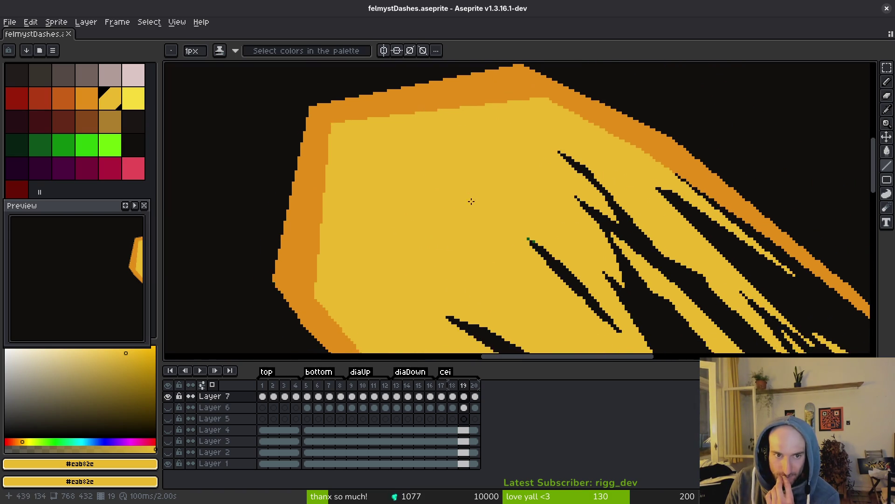
{"action": "mouse_move", "coordinate": [499, 233]}
{"action": "left_mouse_down"}
{"action": "mouse_move", "coordinate": [428, 180]}
{"action": "mouse_move", "coordinate": [379, 202]}
{"action": "mouse_move", "coordinate": [398, 252]}
{"action": "left_mouse_up"}
{"action": "scroll", "coordinate": [516, 264], "scroll_direction": "right", "scroll_amount": 3}
{"action": "scroll", "coordinate": [516, 264], "scroll_direction": "down", "scroll_amount": 1}
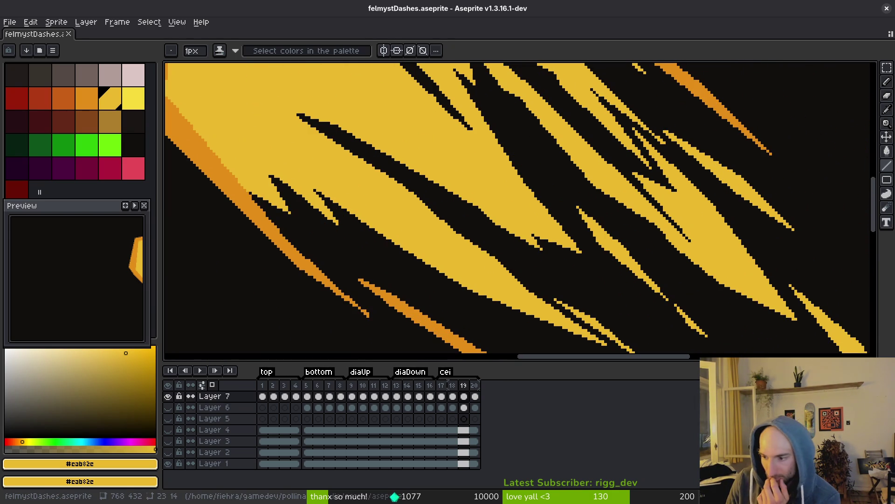
{"action": "key", "text": "alt+Tab"}
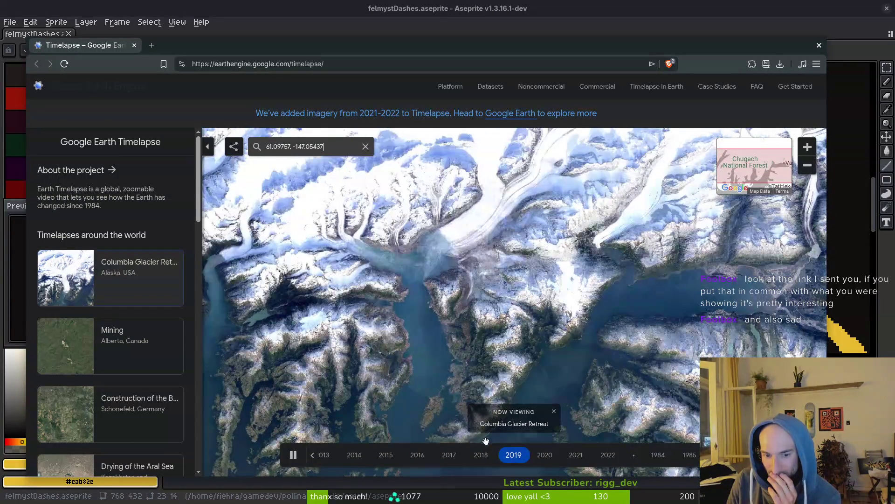
Dismiss the Columbia Glacier notice and view the Mining and Drying of the Aral Sea timelapses
{"action": "left_click", "coordinate": [555, 412]}
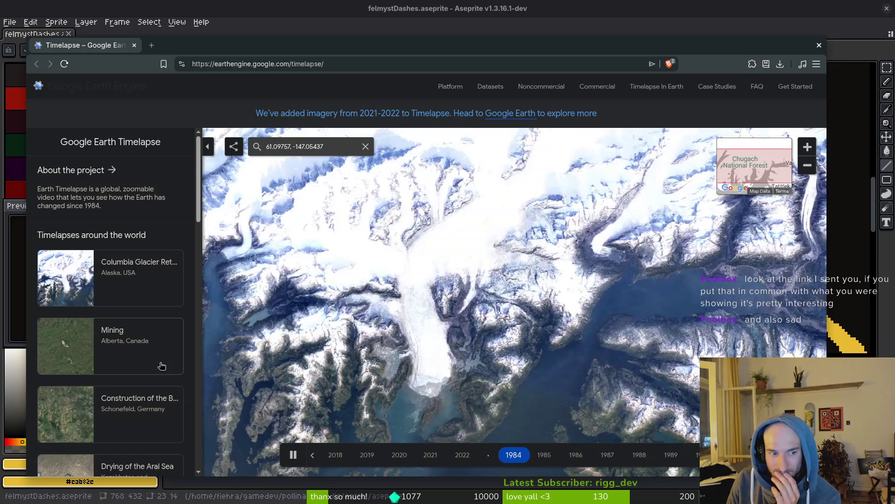
{"action": "left_click", "coordinate": [145, 344]}
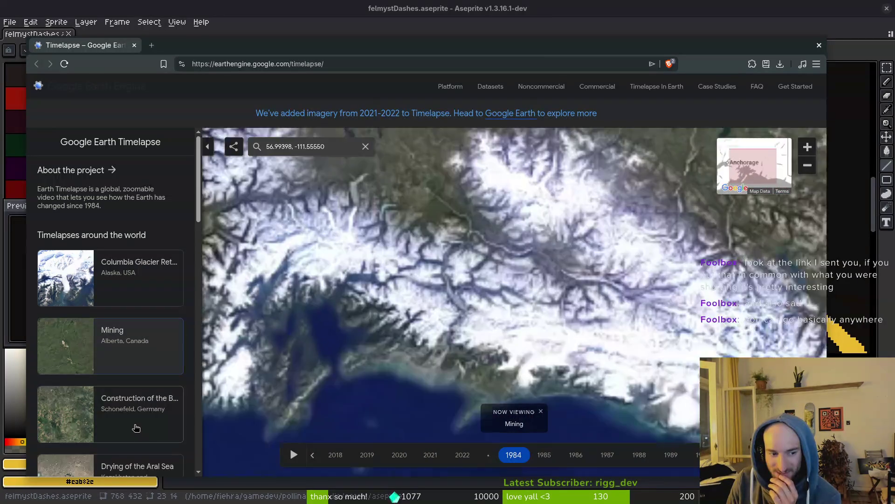
{"action": "scroll", "coordinate": [123, 392], "scroll_direction": "down", "scroll_amount": 3}
{"action": "left_click", "coordinate": [122, 390]}
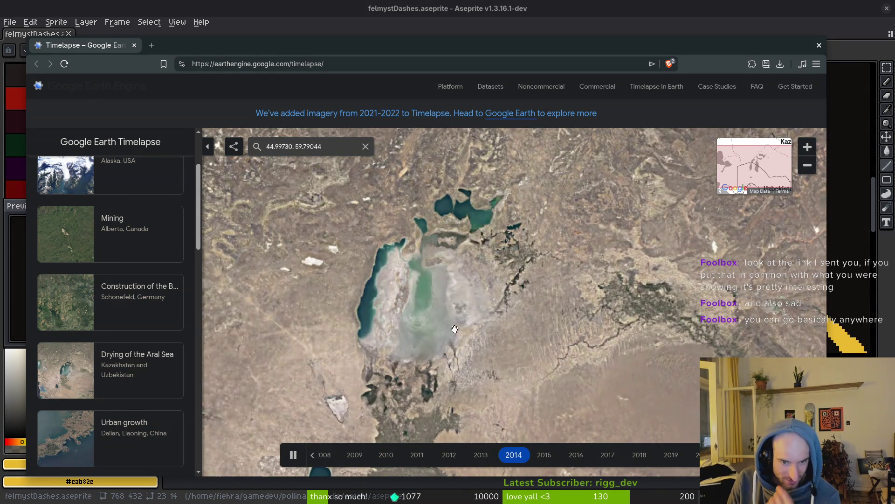
View the Irrigation timelapse in Saudi Arabia, then start a new tab searching 'earthschool'
{"action": "scroll", "coordinate": [159, 422], "scroll_direction": "down", "scroll_amount": 2}
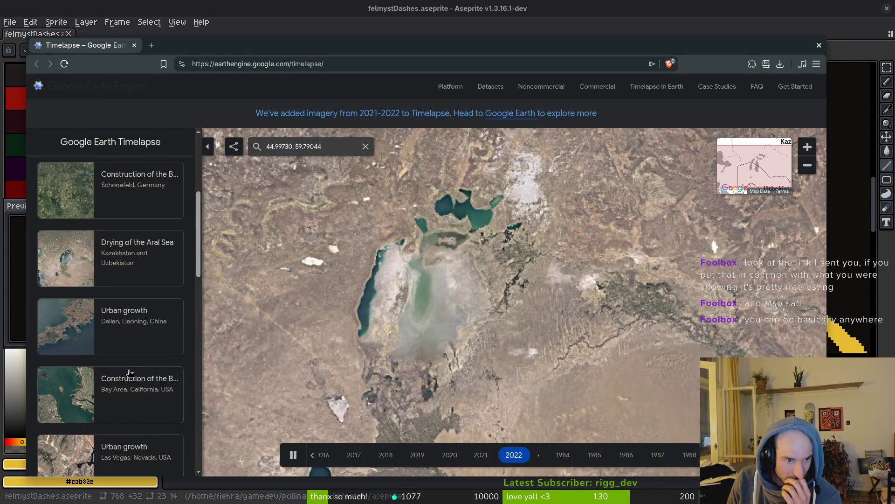
{"action": "scroll", "coordinate": [133, 345], "scroll_direction": "down", "scroll_amount": 2}
{"action": "scroll", "coordinate": [140, 370], "scroll_direction": "down", "scroll_amount": 1}
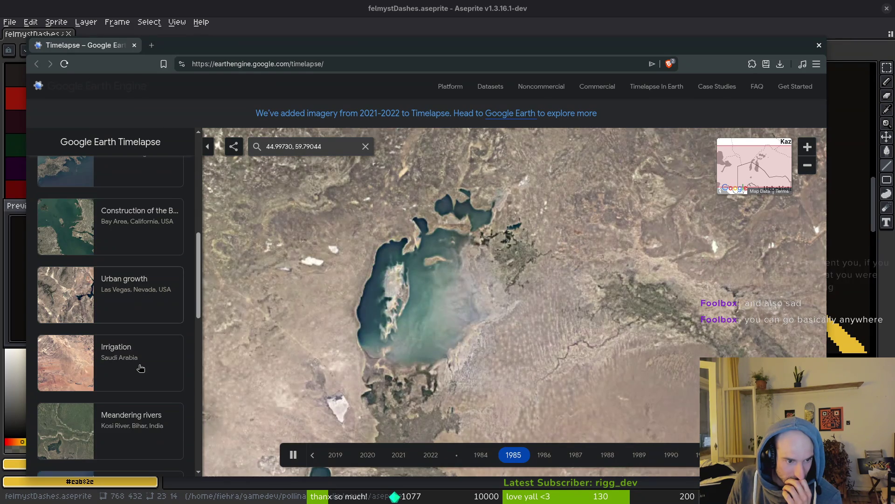
{"action": "scroll", "coordinate": [140, 370], "scroll_direction": "down", "scroll_amount": 1}
{"action": "left_click", "coordinate": [131, 318]}
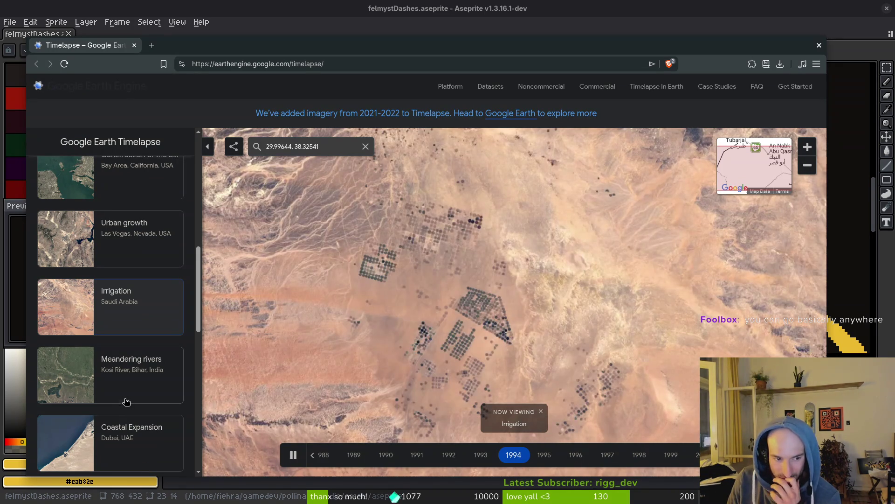
{"action": "scroll", "coordinate": [125, 361], "scroll_direction": "down", "scroll_amount": 5}
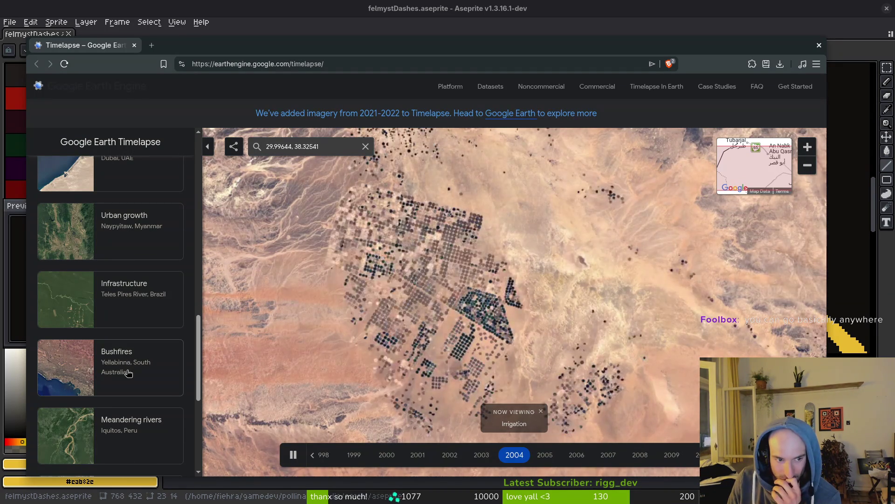
{"action": "scroll", "coordinate": [118, 298], "scroll_direction": "down", "scroll_amount": 3}
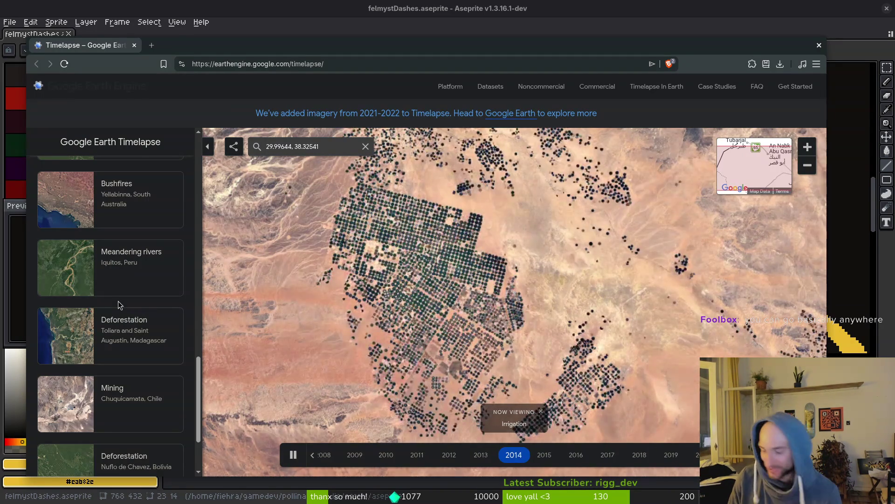
{"action": "key", "text": "ctrl+t"}
{"action": "type", "text": "earth"}
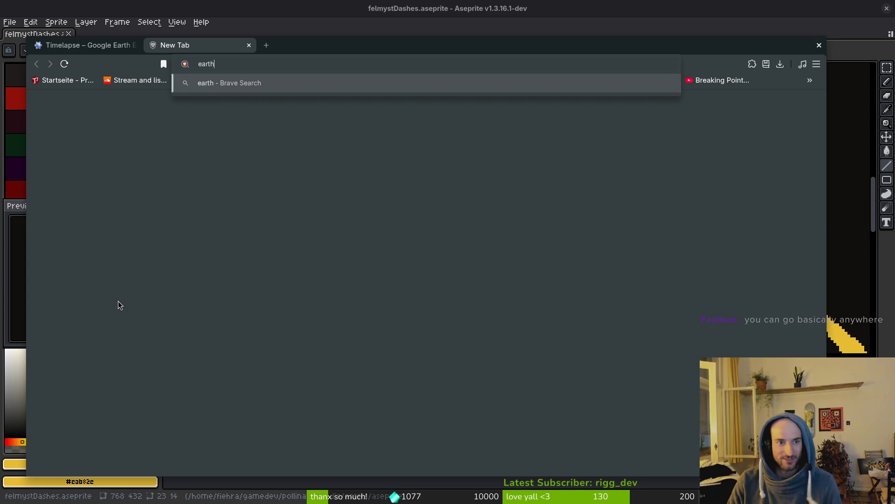
{"action": "type", "text": "school"}
Open the earth.nullschool.net result maximized with its data and display settings, then add another tab
{"action": "key", "text": "Return"}
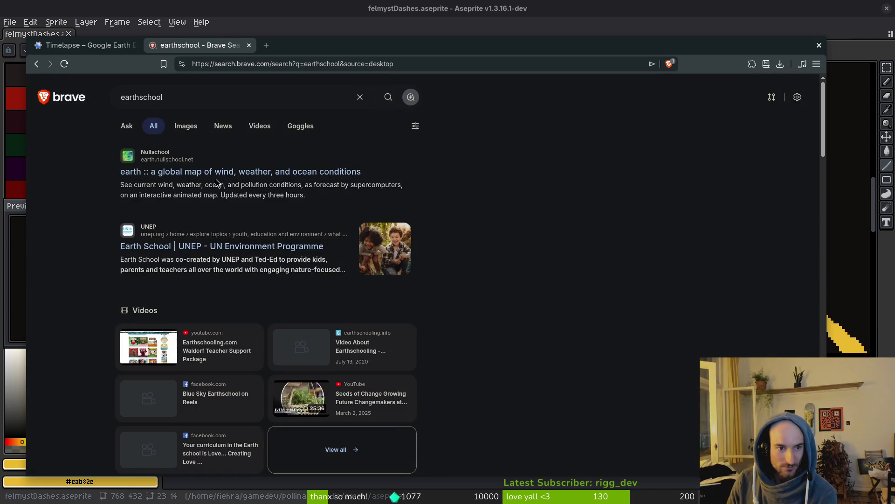
{"action": "left_click", "coordinate": [215, 172]}
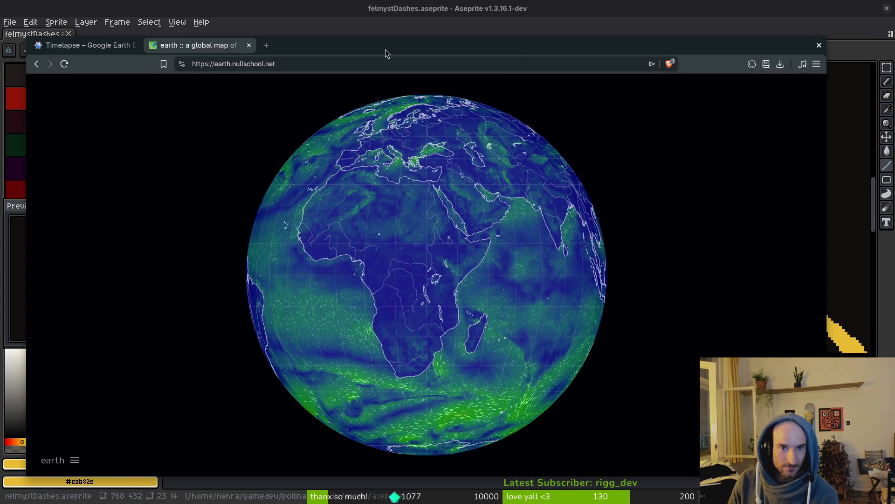
{"action": "double_click", "coordinate": [385, 50]}
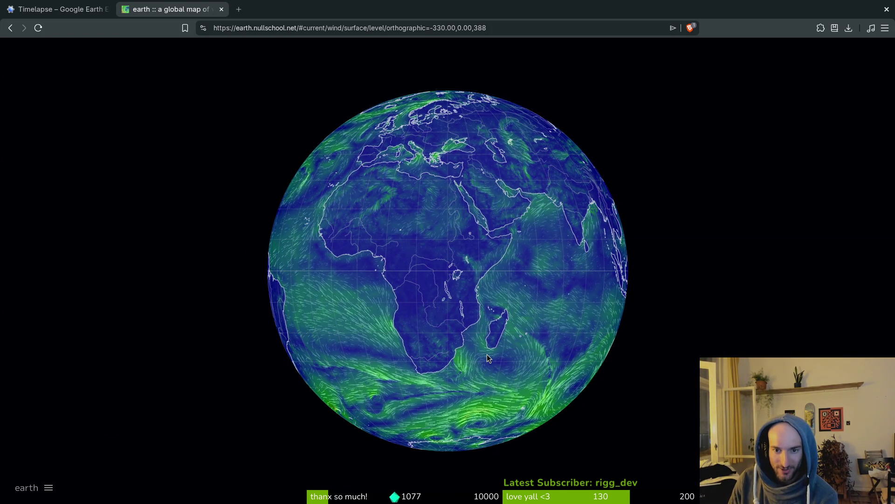
{"action": "left_click", "coordinate": [46, 488]}
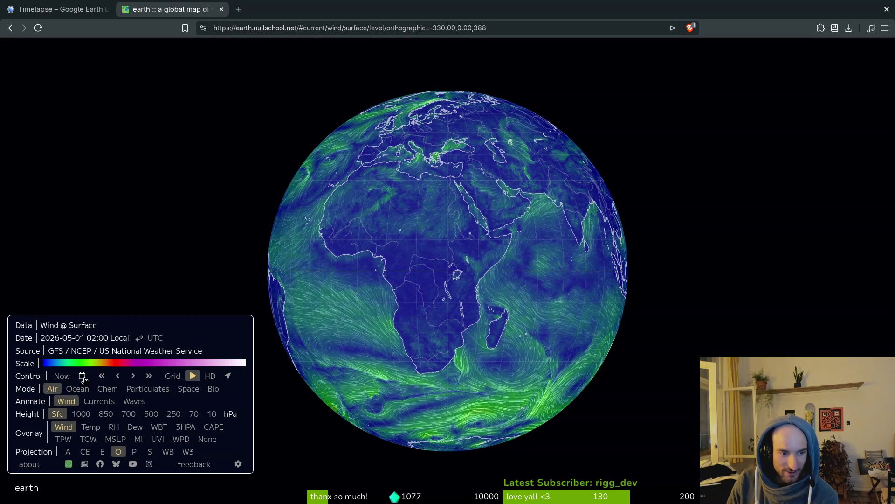
{"action": "left_click", "coordinate": [239, 9]}
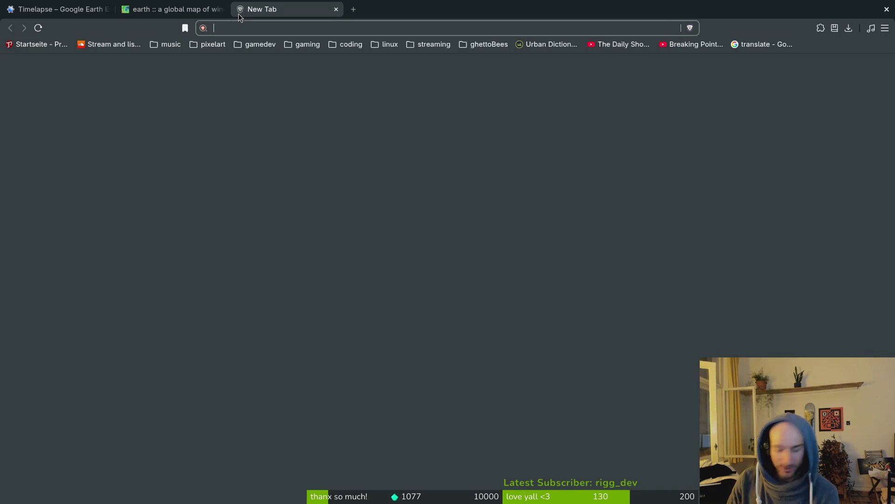
Search for 'forrest fires russia', then return to the earth.nullschool.net wind map tab
{"action": "type", "text": "for"}
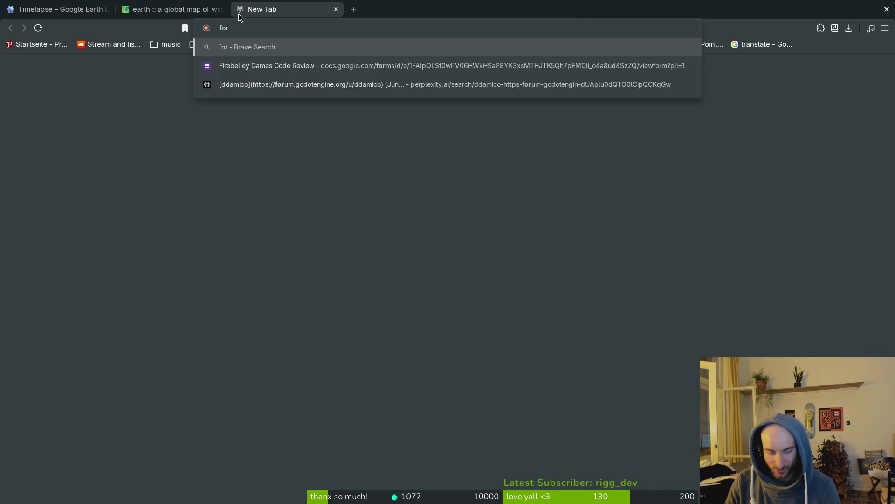
{"action": "type", "text": "rest r"}
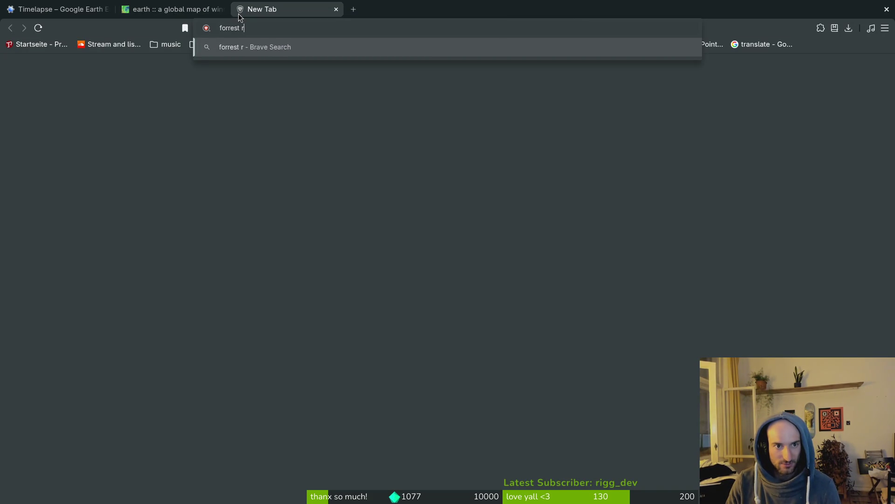
{"action": "key", "text": "BackSpace"}
{"action": "type", "text": "fire"}
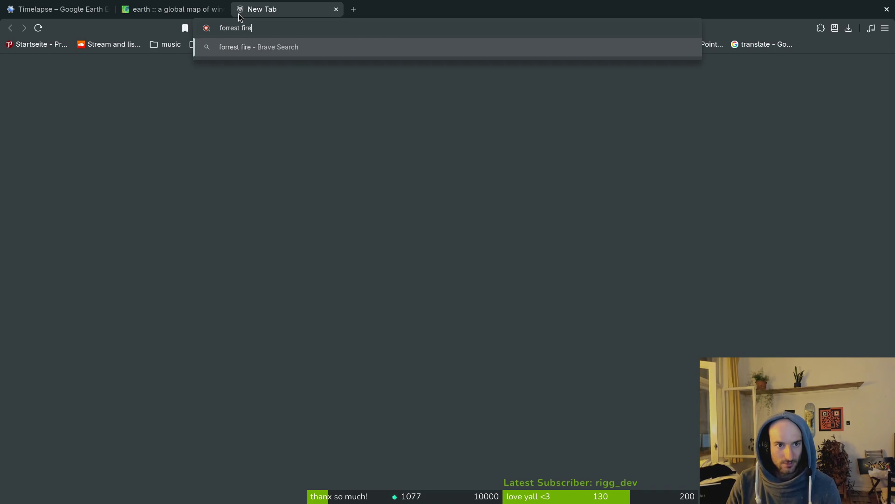
{"action": "type", "text": "s russia"}
{"action": "key", "text": "Return"}
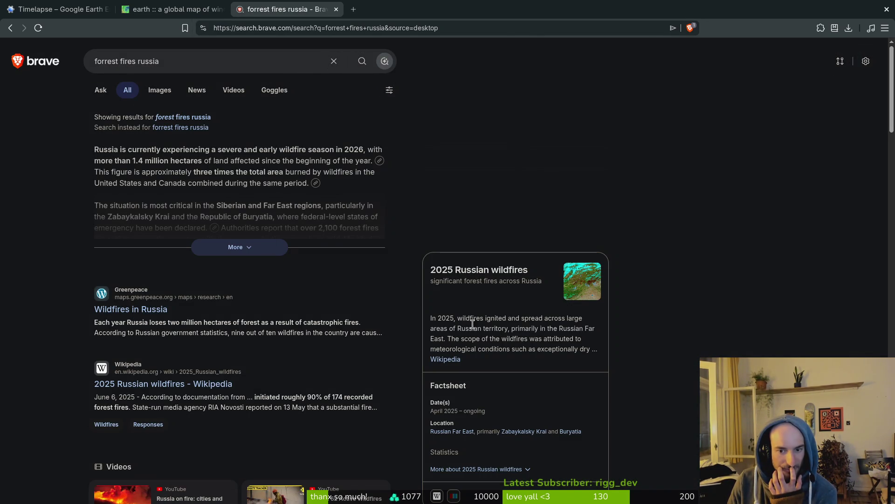
{"action": "left_click", "coordinate": [173, 9]}
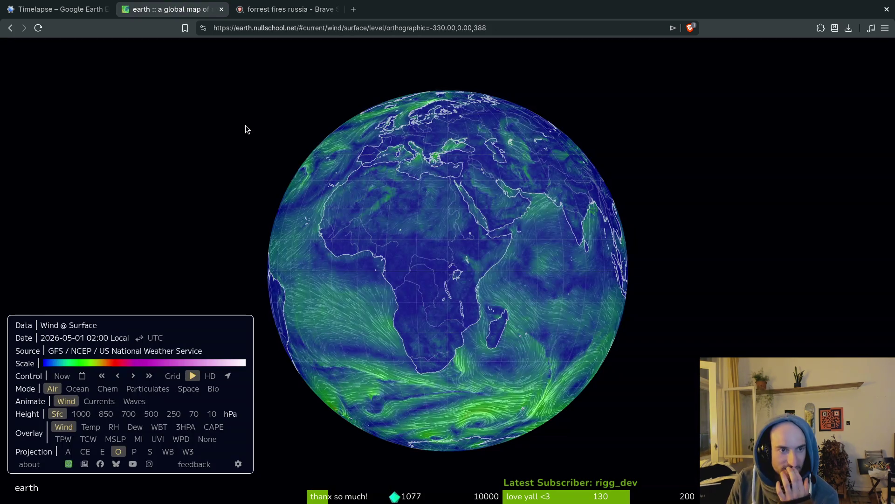
Switch the map to particulate data, trying sulfate, organic matter, PM10 and PM2.5 before PM1
{"action": "left_click_drag", "start_coordinate": [388, 308], "coordinate": [374, 354]}
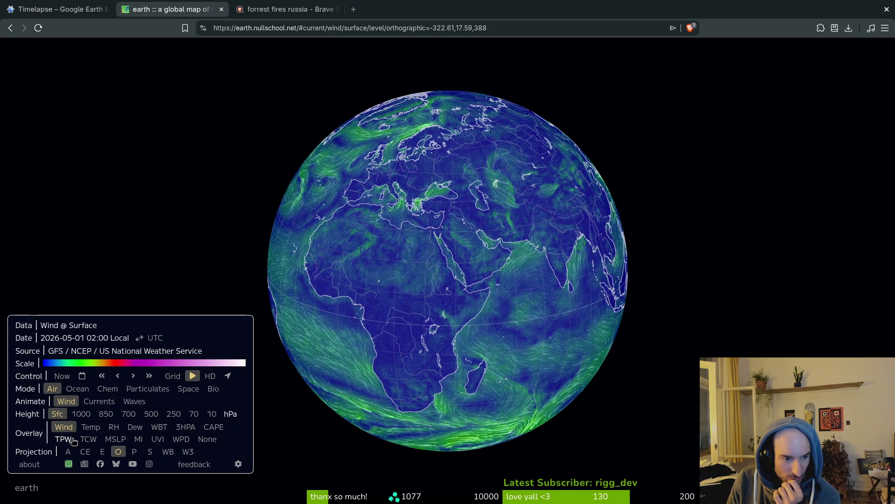
{"action": "left_click", "coordinate": [134, 388]}
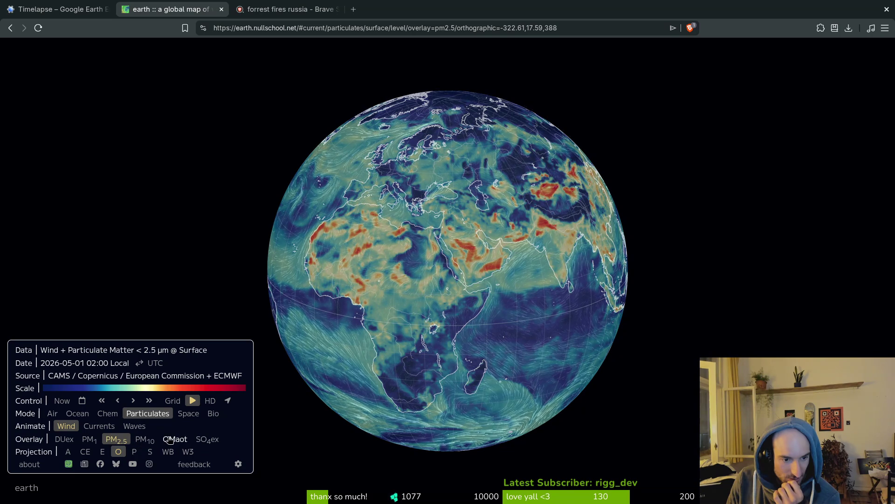
{"action": "left_click", "coordinate": [205, 440]}
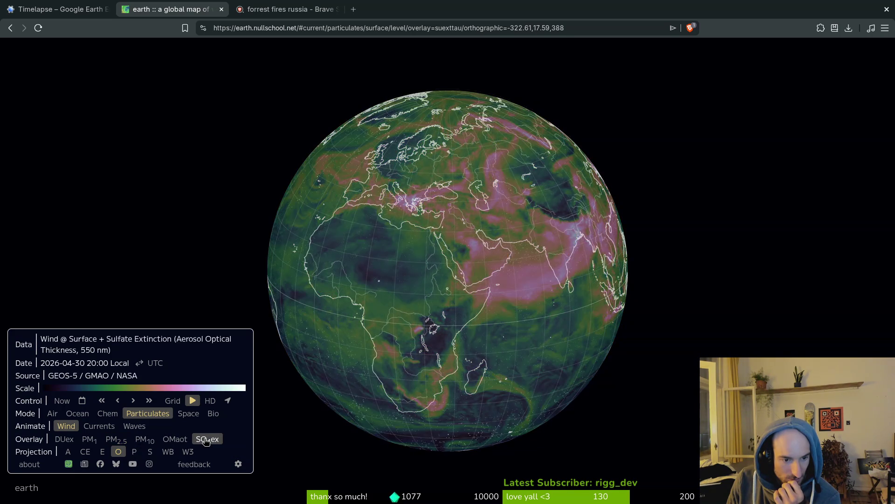
{"action": "left_click", "coordinate": [177, 439]}
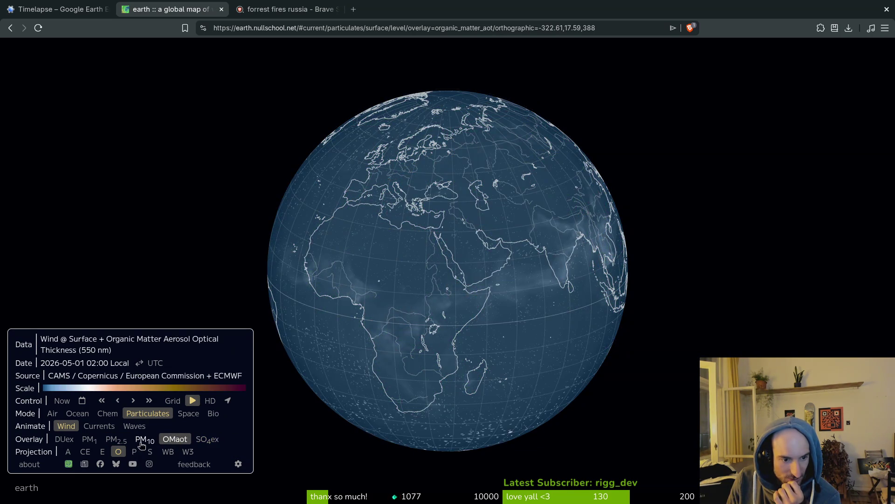
{"action": "left_click", "coordinate": [143, 443]}
{"action": "left_click_drag", "start_coordinate": [222, 314], "coordinate": [134, 438]}
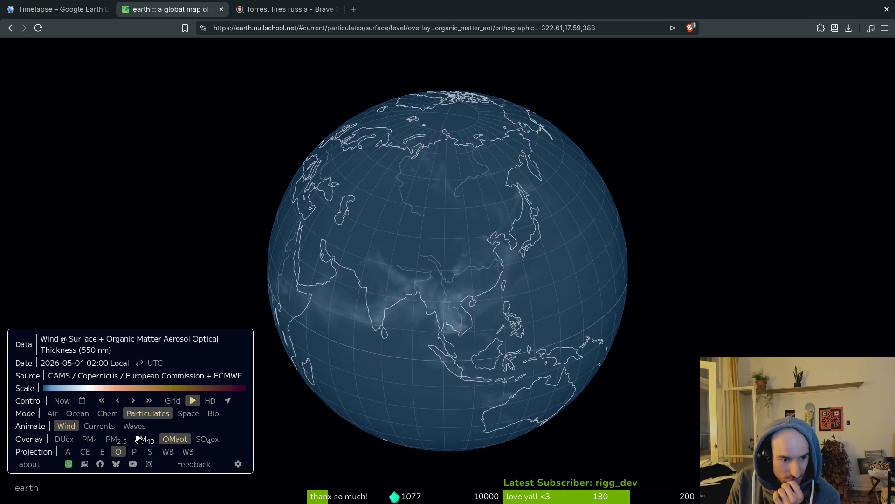
{"action": "left_click", "coordinate": [122, 441]}
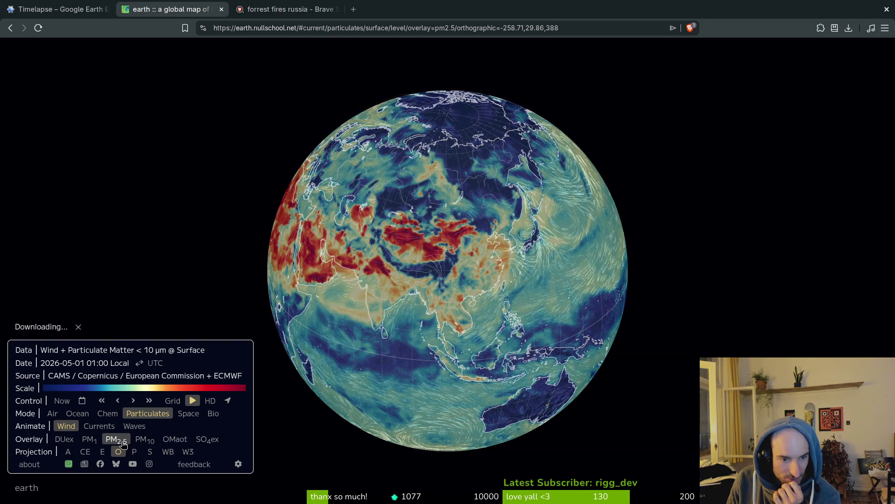
{"action": "left_click", "coordinate": [89, 440]}
{"action": "left_click_drag", "start_coordinate": [333, 321], "coordinate": [499, 360]}
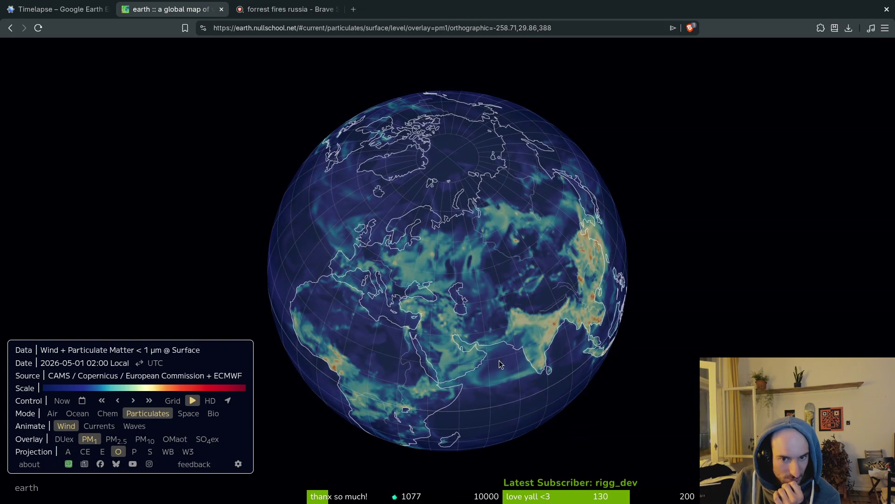
Set the map date to 16 July 2025 and centre the globe on the North Pole
{"action": "left_click", "coordinate": [82, 402]}
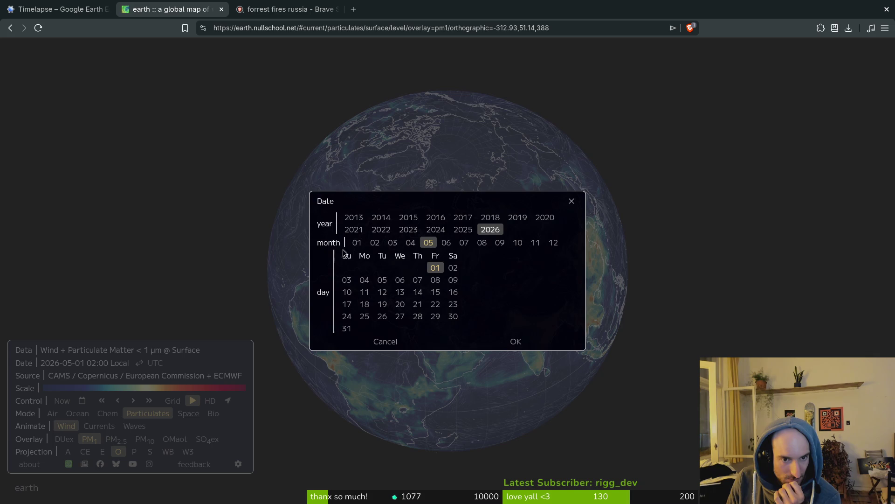
{"action": "left_click", "coordinate": [463, 230]}
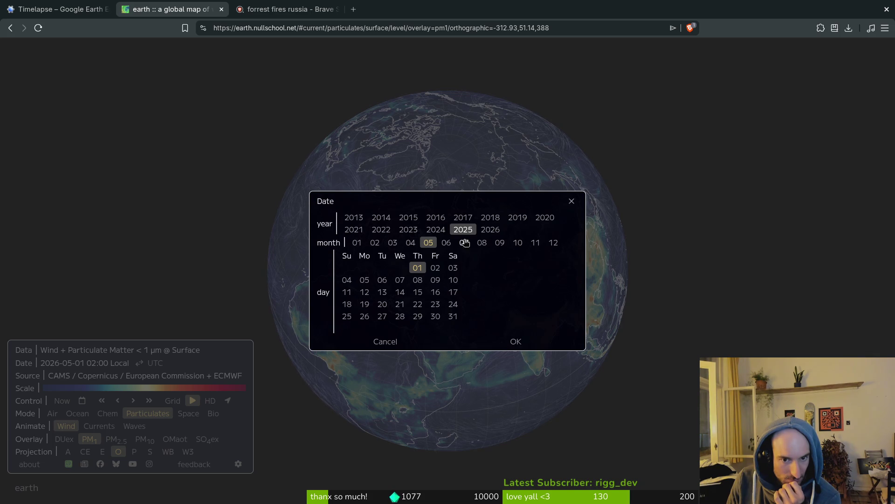
{"action": "left_click", "coordinate": [461, 243]}
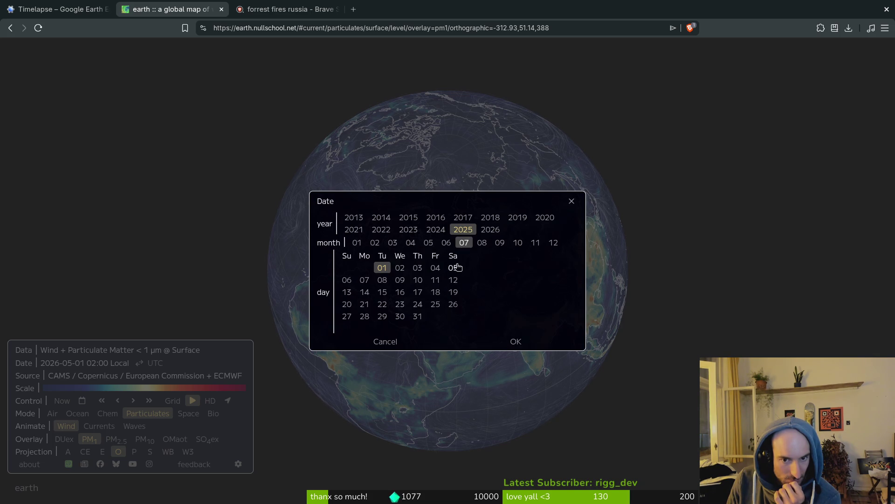
{"action": "left_click", "coordinate": [400, 292]}
{"action": "left_click", "coordinate": [512, 345]}
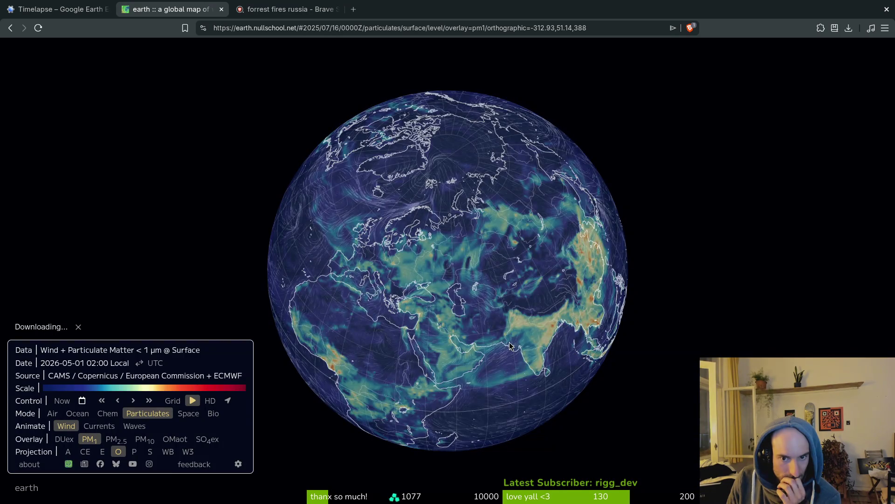
{"action": "left_click_drag", "start_coordinate": [512, 346], "coordinate": [298, 373]}
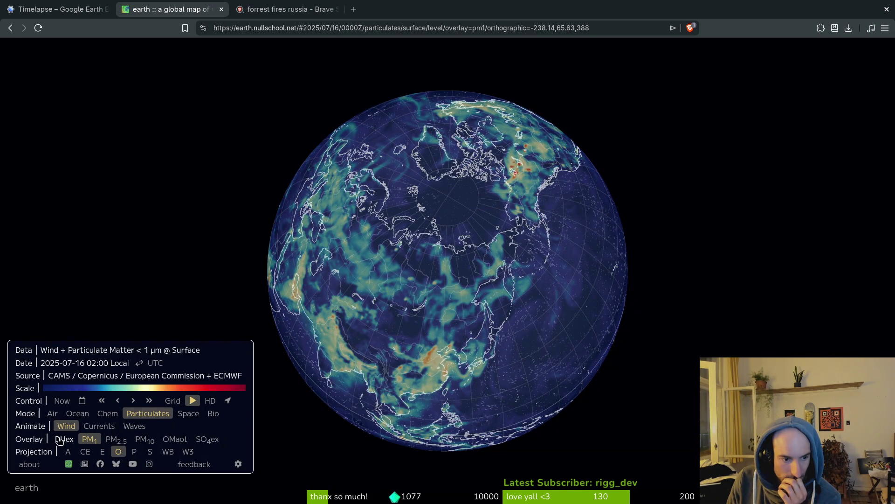
Show the surface carbon monoxide overlay and pan across Siberia to eastern China's plume
{"action": "left_click", "coordinate": [117, 414]}
{"action": "left_click", "coordinate": [64, 439]}
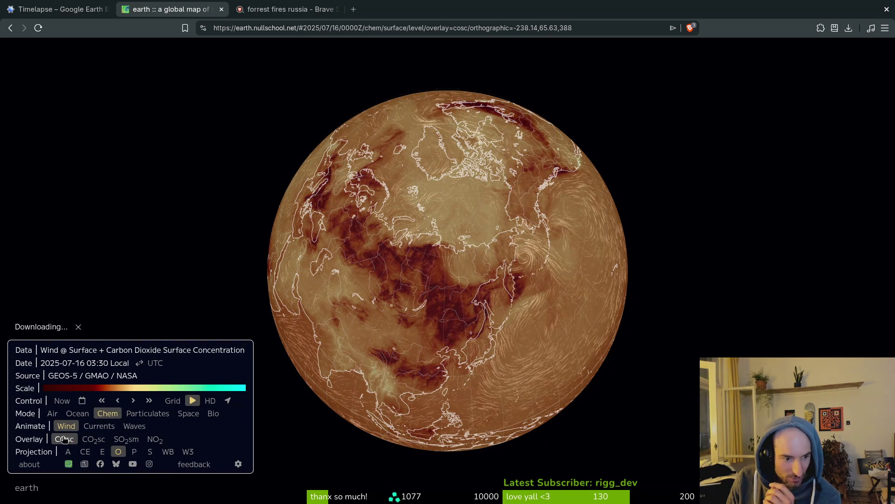
{"action": "scroll", "coordinate": [500, 323], "scroll_direction": "up", "scroll_amount": 5}
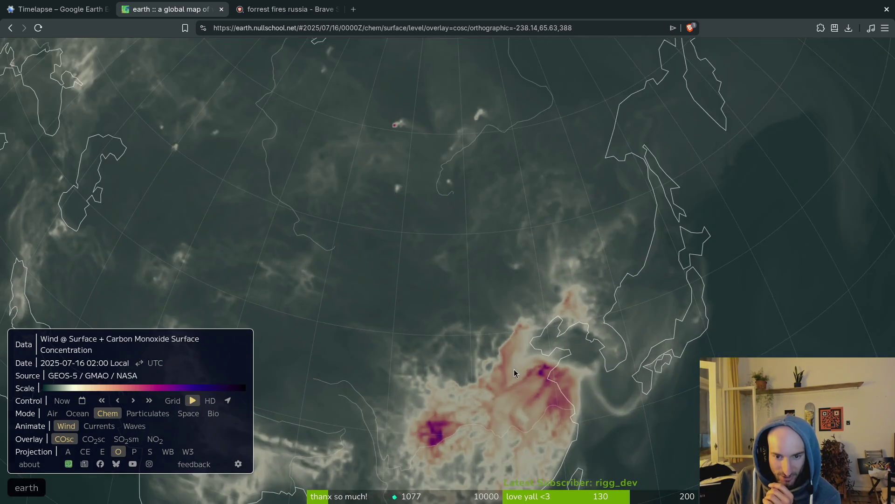
{"action": "mouse_move", "coordinate": [514, 368]}
{"action": "left_mouse_down"}
{"action": "mouse_move", "coordinate": [427, 301]}
{"action": "mouse_move", "coordinate": [493, 256]}
{"action": "mouse_move", "coordinate": [414, 280]}
{"action": "mouse_move", "coordinate": [424, 323]}
{"action": "left_mouse_up"}
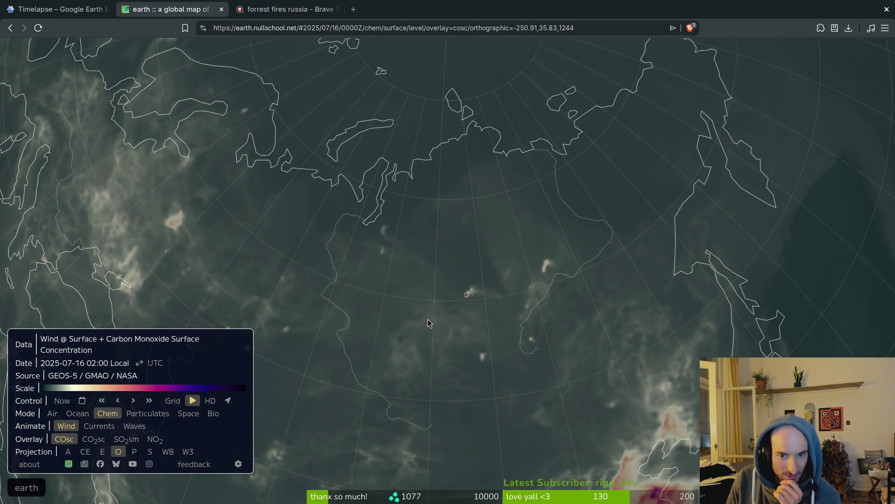
{"action": "scroll", "coordinate": [474, 295], "scroll_direction": "down", "scroll_amount": 3}
{"action": "mouse_move", "coordinate": [482, 300]}
{"action": "left_mouse_down"}
{"action": "mouse_move", "coordinate": [387, 346]}
{"action": "mouse_move", "coordinate": [251, 351]}
{"action": "left_mouse_up"}
Step the date to 17 then 18 July 2025, then return to plain surface wind
{"action": "left_click", "coordinate": [82, 401]}
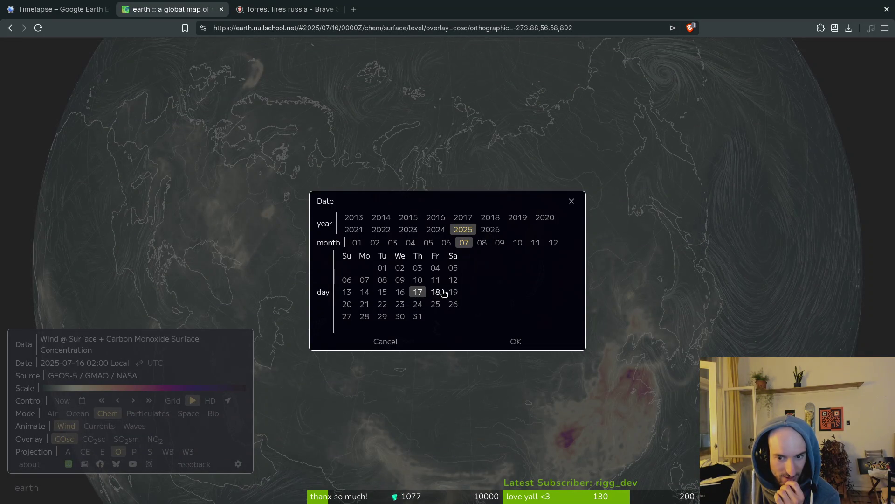
{"action": "left_click", "coordinate": [515, 341]}
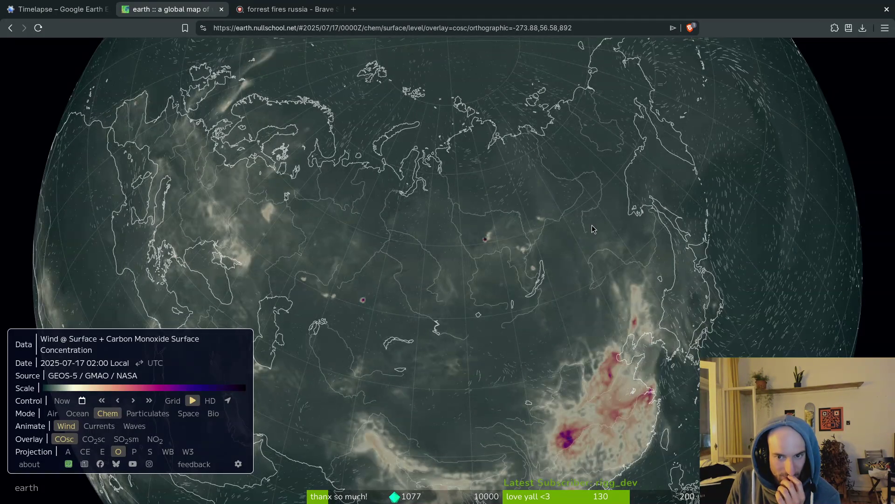
{"action": "scroll", "coordinate": [501, 228], "scroll_direction": "up", "scroll_amount": 6}
{"action": "left_click_drag", "start_coordinate": [502, 231], "coordinate": [457, 272]}
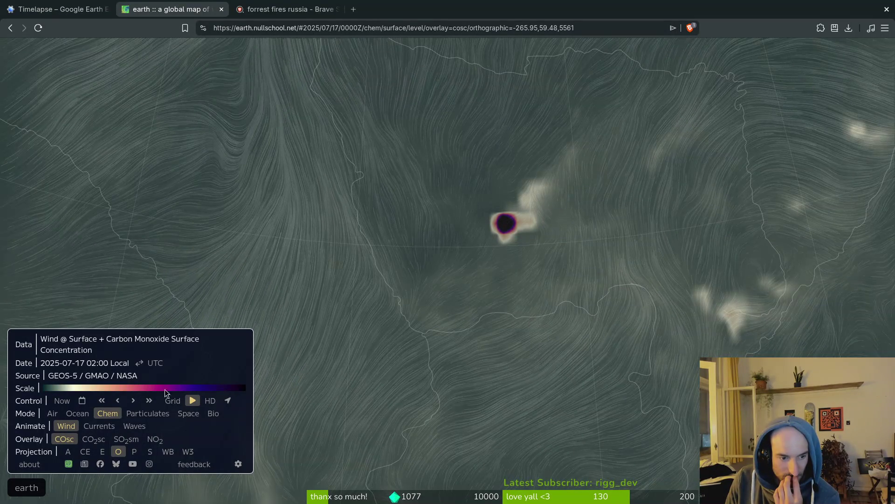
{"action": "left_click", "coordinate": [82, 401]}
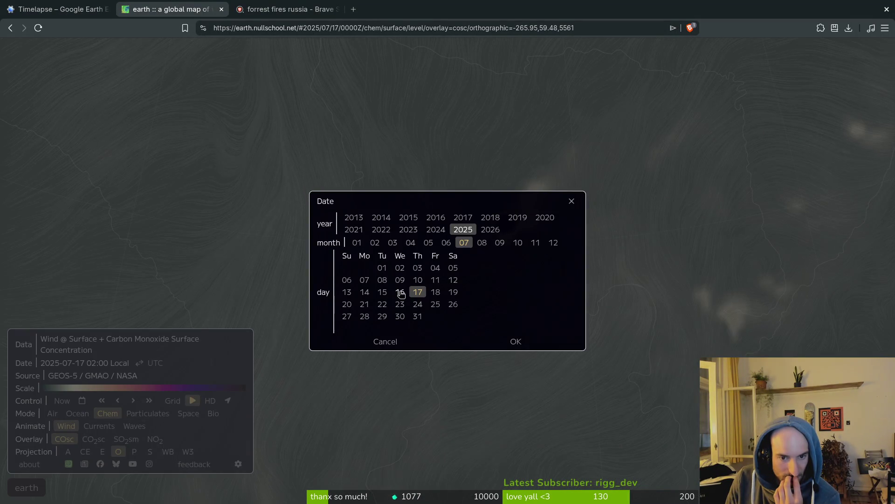
{"action": "left_click", "coordinate": [516, 342]}
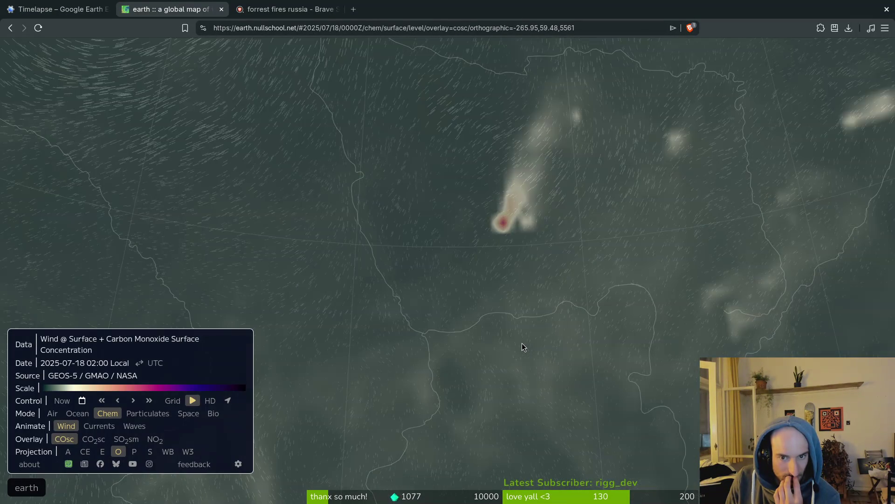
{"action": "scroll", "coordinate": [409, 351], "scroll_direction": "down", "scroll_amount": 10}
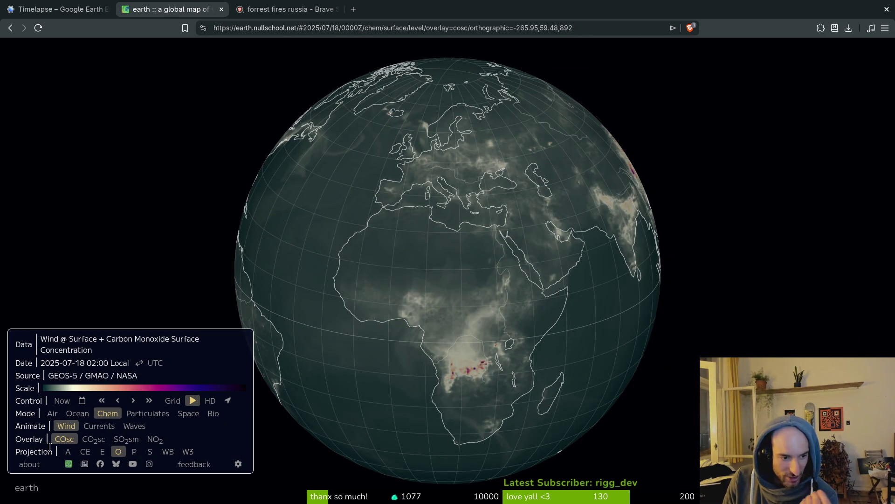
{"action": "left_click", "coordinate": [49, 414]}
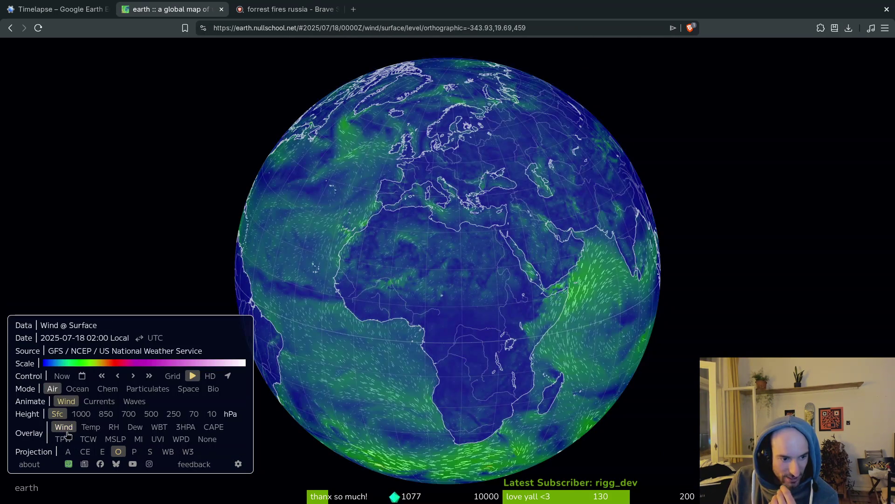
Set the map date to 20 August 2025, discarding a stray new tab first
{"action": "left_click", "coordinate": [349, 13]}
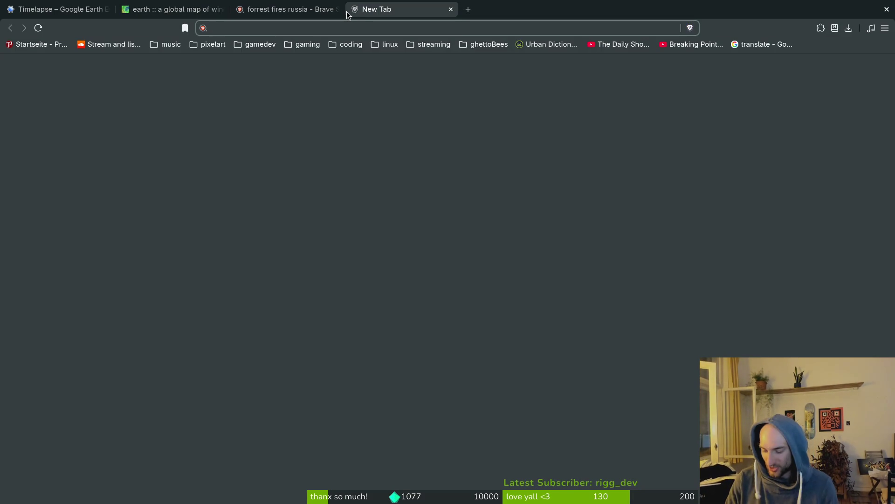
{"action": "type", "text": "huuri"}
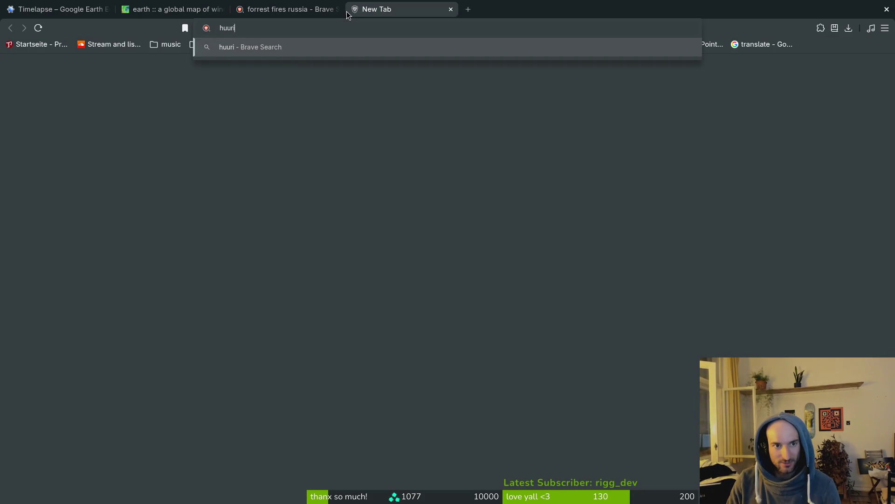
{"action": "key", "text": "ctrl+w"}
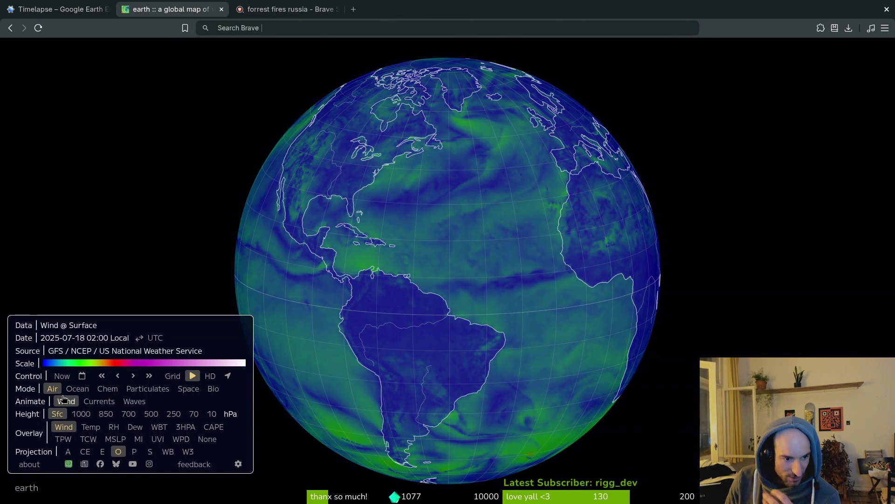
{"action": "left_click", "coordinate": [82, 375]}
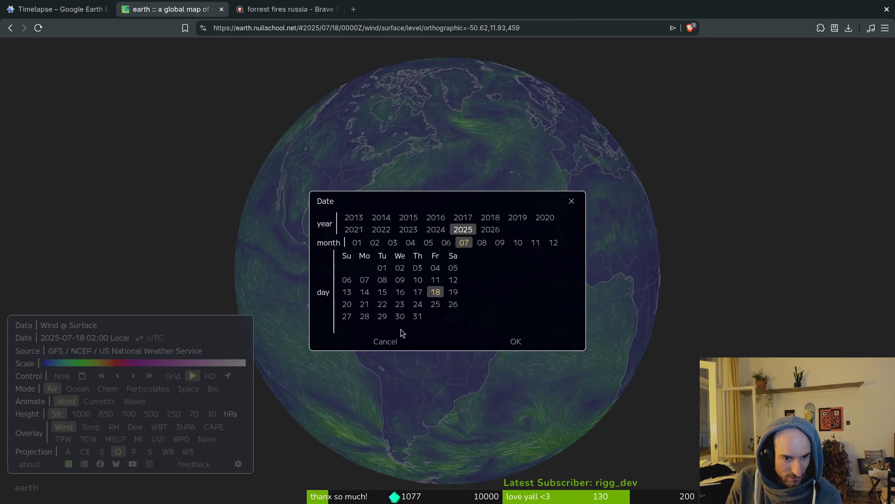
{"action": "left_click", "coordinate": [482, 243]}
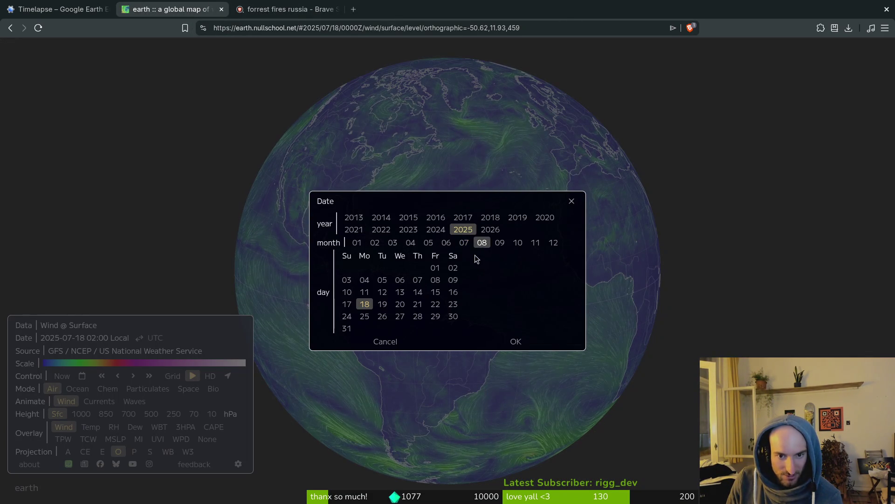
{"action": "left_click", "coordinate": [401, 304]}
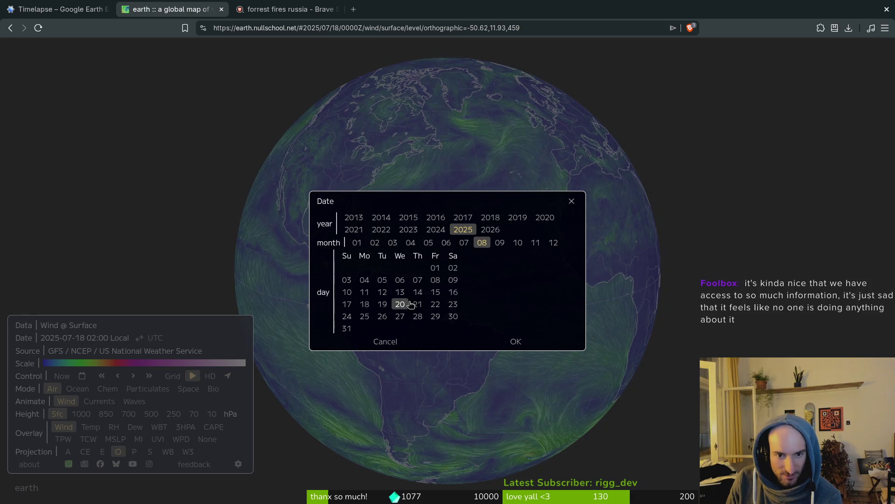
{"action": "left_click", "coordinate": [516, 343]}
Zoom onto the hurricane near the Bahamas and take a wind reading at its eye
{"action": "mouse_move", "coordinate": [372, 320]}
{"action": "left_mouse_down"}
{"action": "mouse_move", "coordinate": [525, 242]}
{"action": "mouse_move", "coordinate": [460, 260]}
{"action": "left_mouse_up"}
{"action": "scroll", "coordinate": [457, 244], "scroll_direction": "up", "scroll_amount": 6}
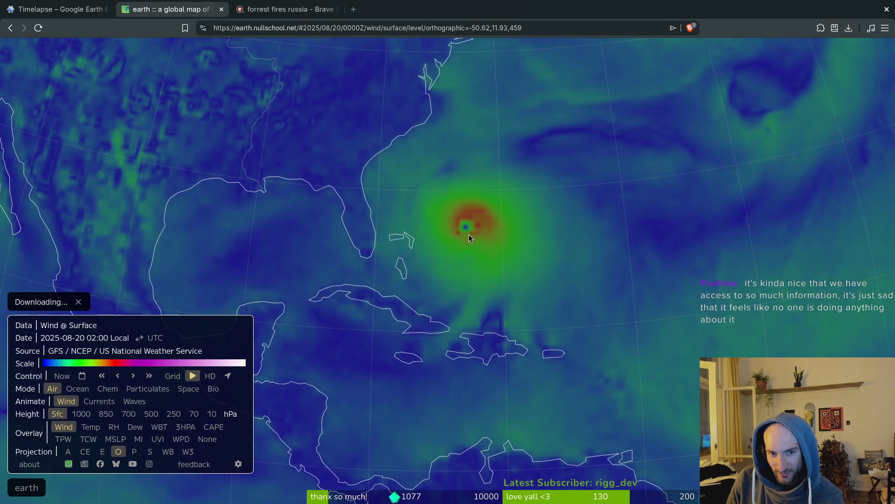
{"action": "scroll", "coordinate": [472, 222], "scroll_direction": "up", "scroll_amount": 5}
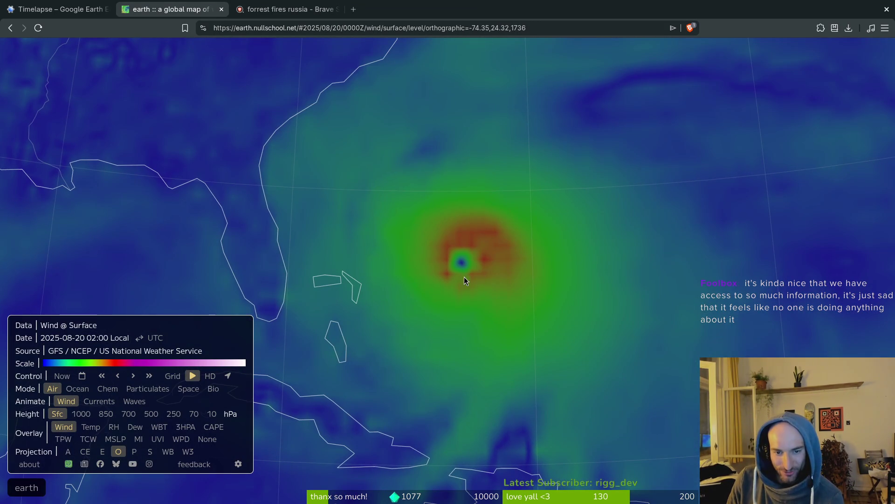
{"action": "scroll", "coordinate": [460, 276], "scroll_direction": "up", "scroll_amount": 3}
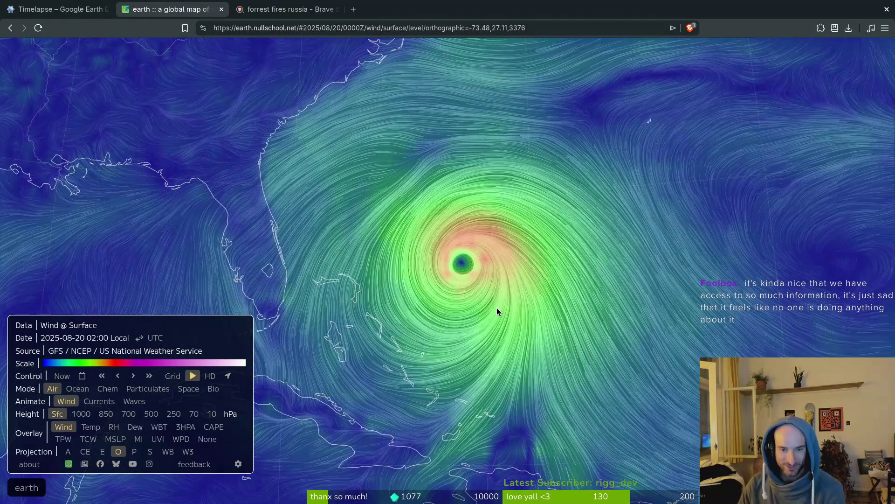
{"action": "scroll", "coordinate": [457, 303], "scroll_direction": "down", "scroll_amount": 3}
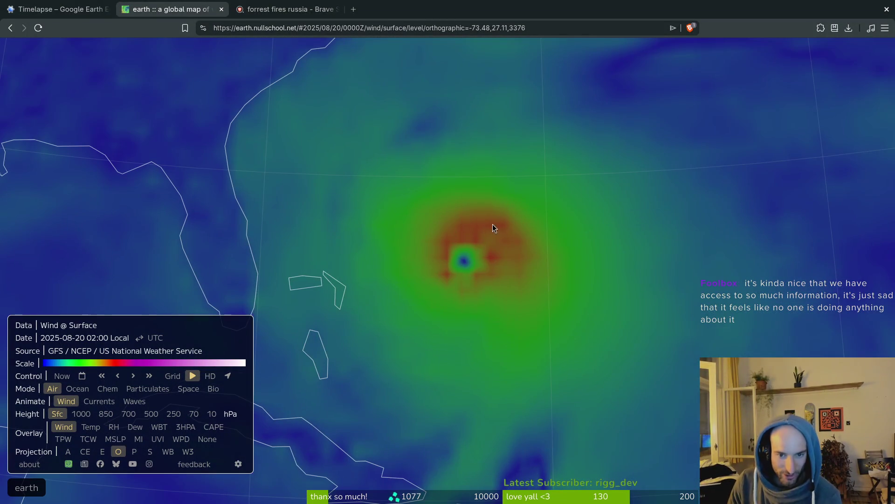
{"action": "left_click", "coordinate": [475, 239]}
{"action": "scroll", "coordinate": [474, 238], "scroll_direction": "up", "scroll_amount": 2}
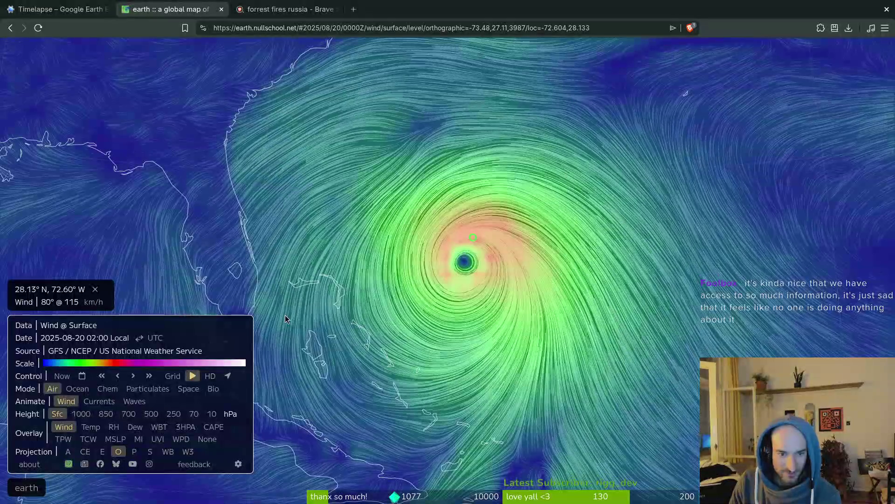
{"action": "left_click", "coordinate": [488, 244]}
{"action": "scroll", "coordinate": [483, 256], "scroll_direction": "down", "scroll_amount": 3}
{"action": "scroll", "coordinate": [482, 256], "scroll_direction": "down", "scroll_amount": 5}
Copy the current map's URL from the address bar
{"action": "left_click_drag", "start_coordinate": [335, 186], "coordinate": [411, 191]}
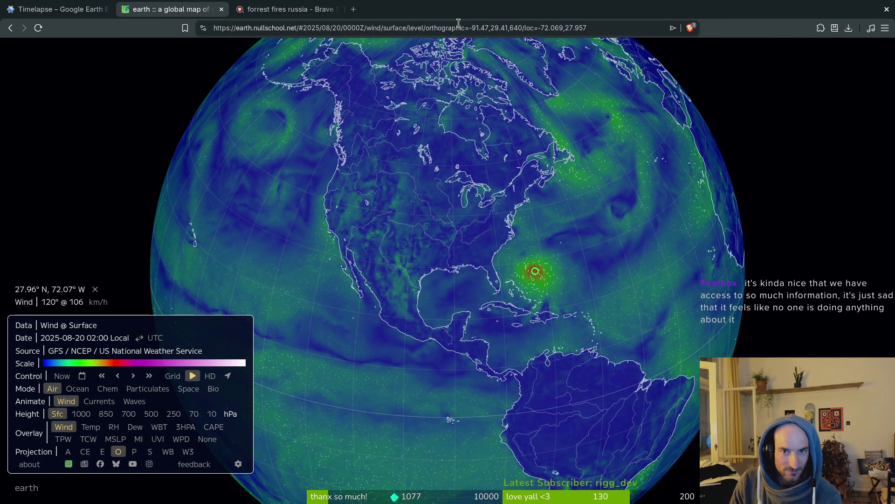
{"action": "left_click", "coordinate": [429, 23]}
{"action": "key", "text": "alt+Tab"}
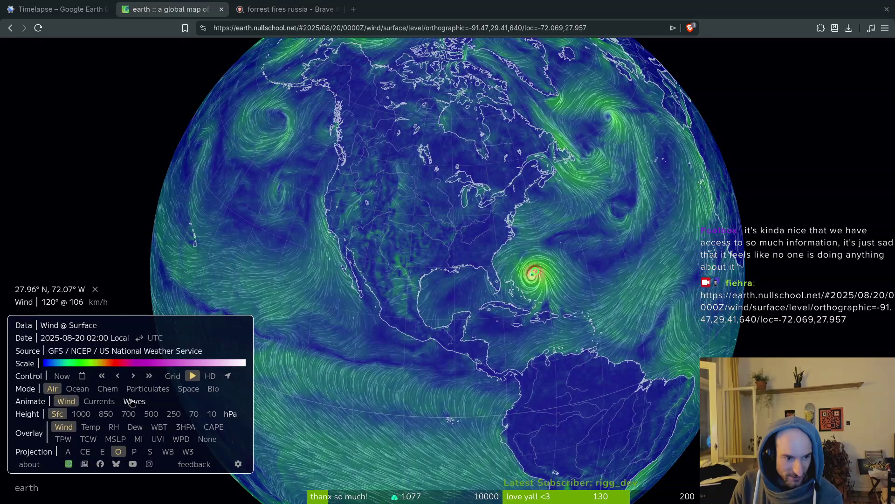
Switch to Ocean mode and centre the surface currents on the North Atlantic
{"action": "left_click_drag", "start_coordinate": [462, 310], "coordinate": [602, 304]}
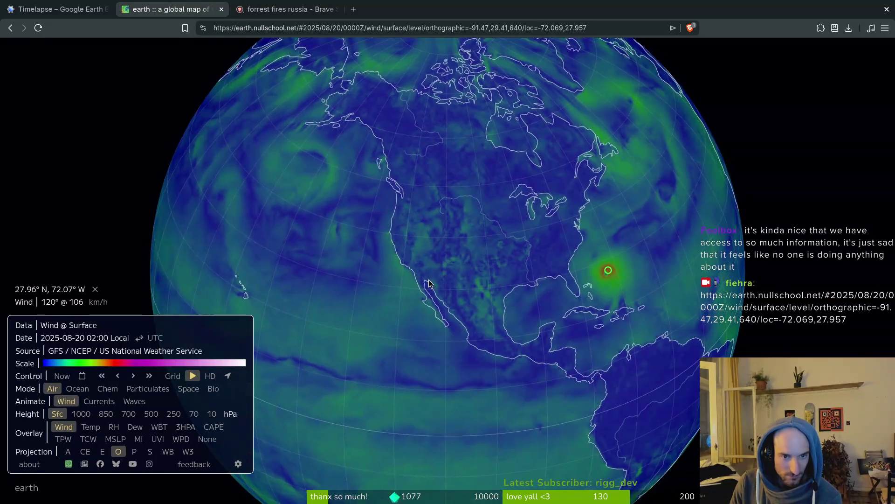
{"action": "mouse_move", "coordinate": [534, 231]}
{"action": "left_mouse_down"}
{"action": "mouse_move", "coordinate": [317, 204]}
{"action": "mouse_move", "coordinate": [79, 137]}
{"action": "left_mouse_up"}
{"action": "mouse_move", "coordinate": [382, 280]}
{"action": "left_mouse_down"}
{"action": "mouse_move", "coordinate": [418, 350]}
{"action": "mouse_move", "coordinate": [533, 379]}
{"action": "left_mouse_up"}
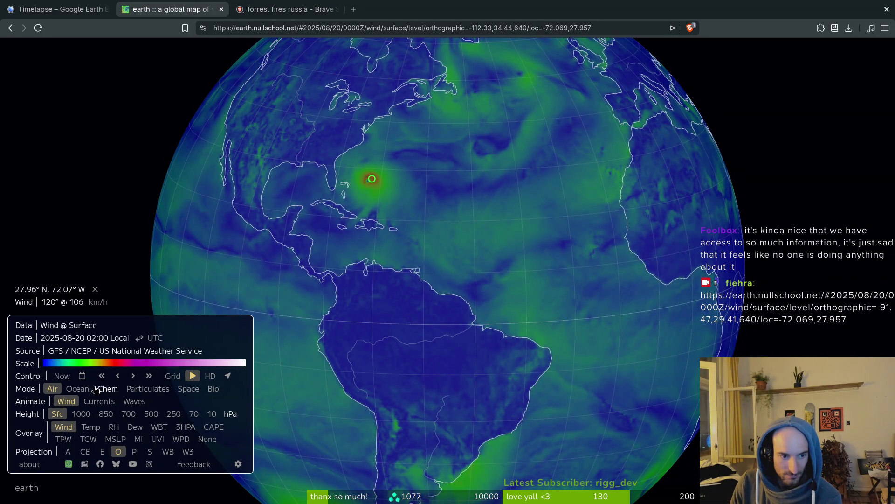
{"action": "left_click", "coordinate": [77, 389]}
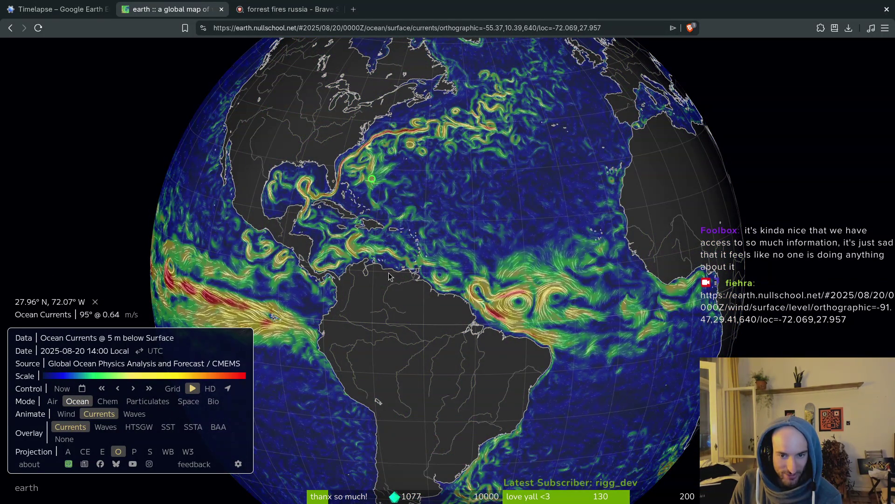
{"action": "left_click_drag", "start_coordinate": [390, 276], "coordinate": [583, 247]}
{"action": "mouse_move", "coordinate": [436, 322]}
{"action": "left_mouse_down"}
{"action": "mouse_move", "coordinate": [355, 355]}
{"action": "mouse_move", "coordinate": [309, 306]}
{"action": "left_mouse_up"}
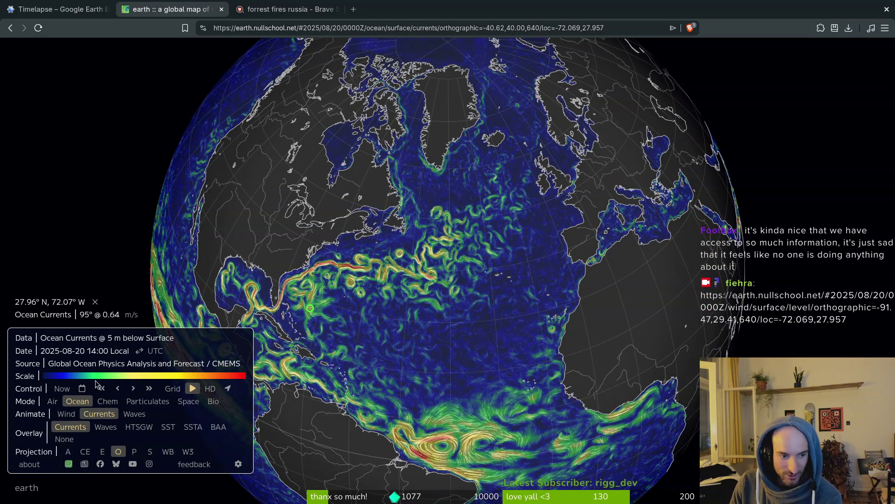
Switch the globe back to Air mode showing winds at 250 hPa
{"action": "left_click", "coordinate": [53, 402]}
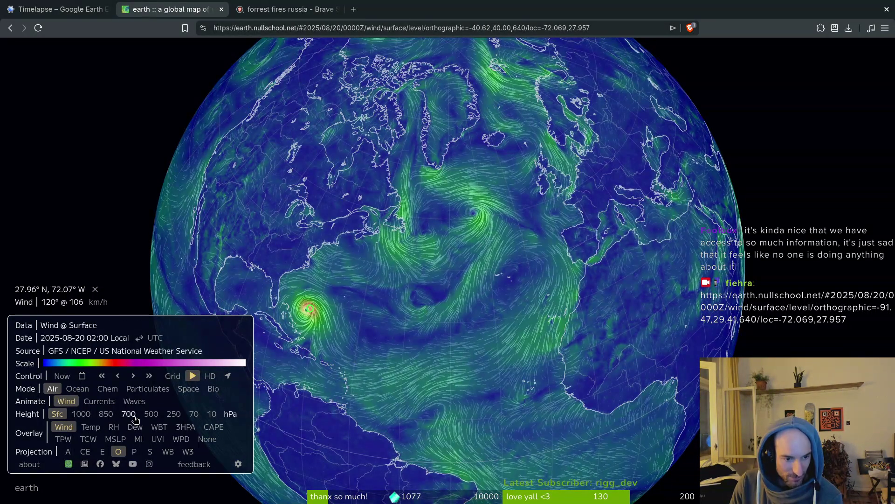
{"action": "left_click", "coordinate": [150, 414]}
{"action": "left_click_drag", "start_coordinate": [368, 281], "coordinate": [343, 328]}
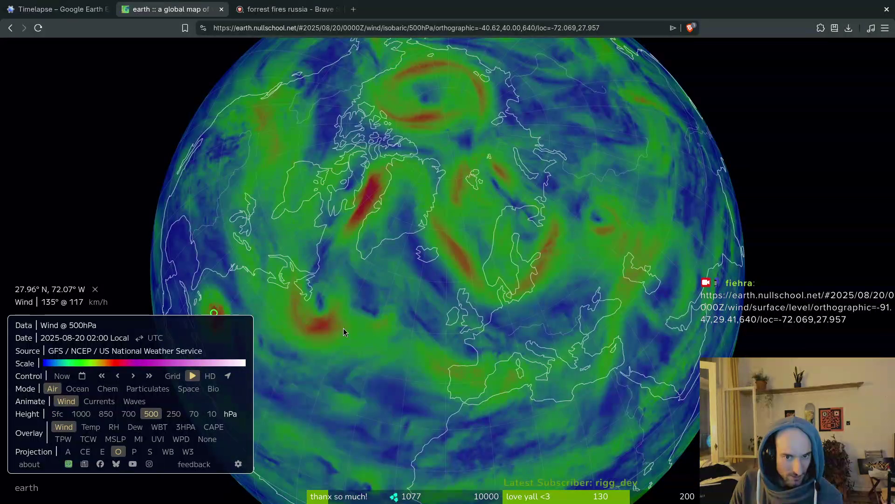
{"action": "left_click", "coordinate": [173, 414]}
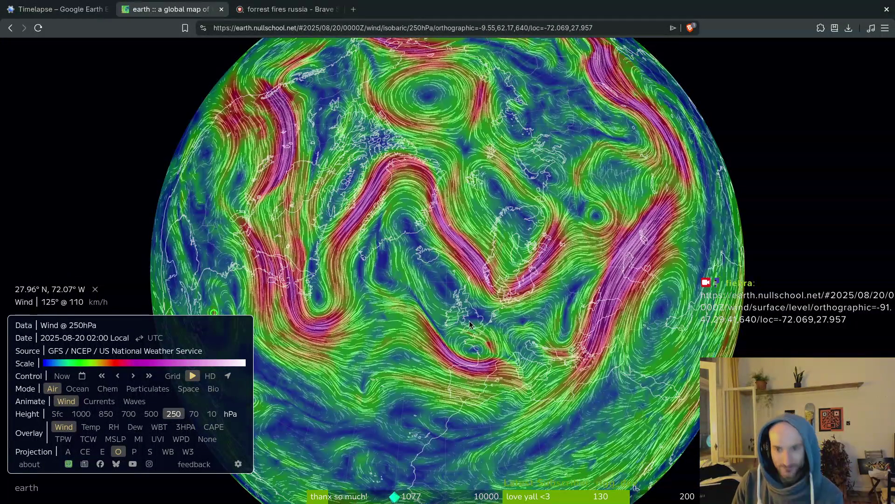
Zoom out and turn the globe to look down on the North Pole
{"action": "left_click_drag", "start_coordinate": [469, 320], "coordinate": [474, 231]}
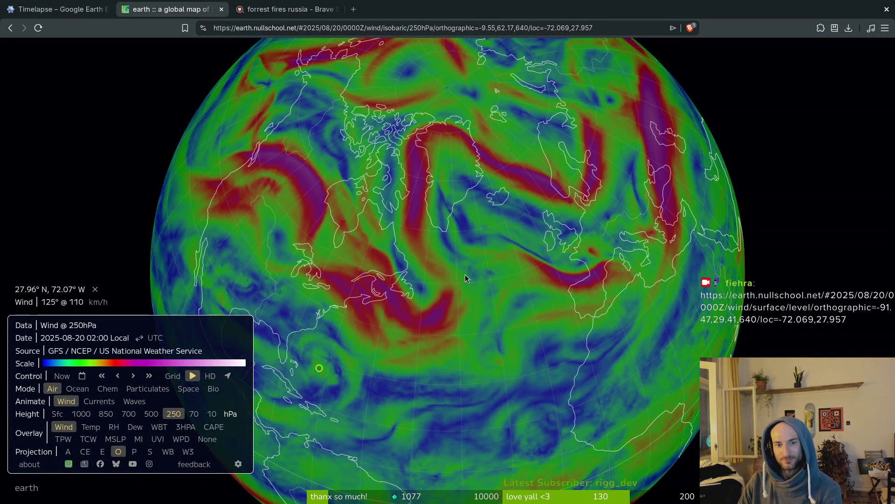
{"action": "scroll", "coordinate": [572, 236], "scroll_direction": "down", "scroll_amount": 5}
{"action": "mouse_move", "coordinate": [504, 247]}
{"action": "left_mouse_down"}
{"action": "mouse_move", "coordinate": [508, 281]}
{"action": "mouse_move", "coordinate": [468, 314]}
{"action": "left_mouse_up"}
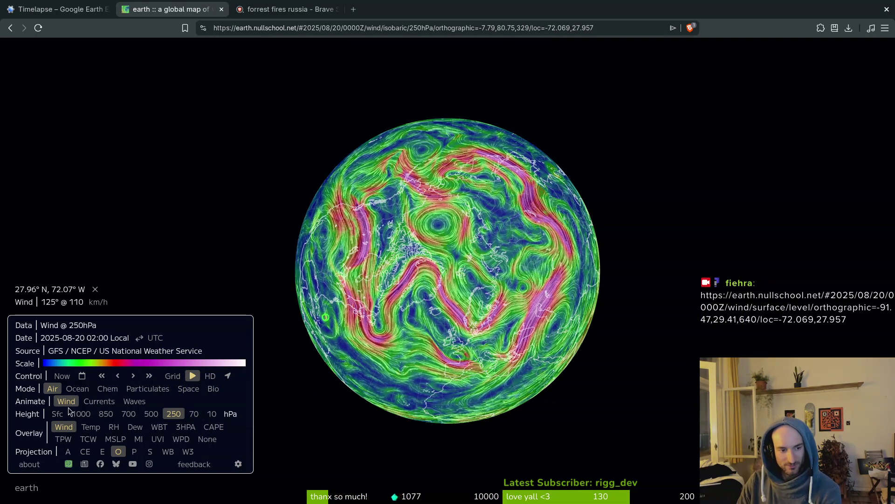
{"action": "left_click", "coordinate": [83, 376]}
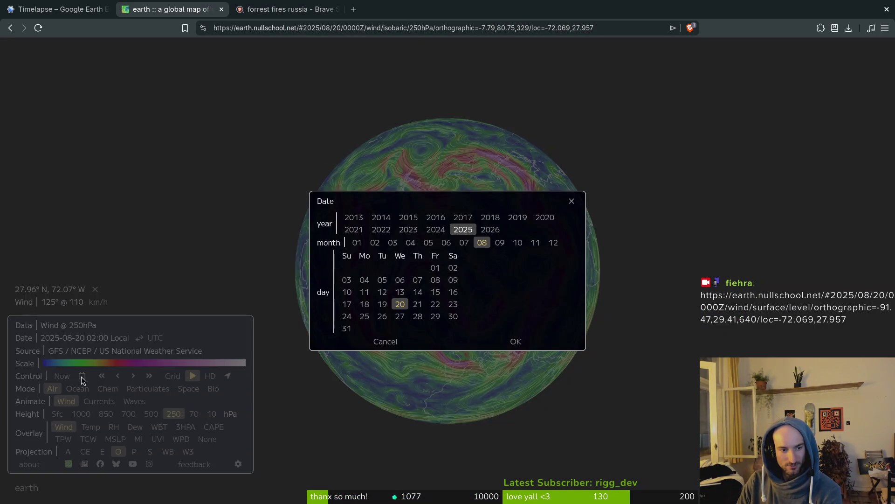
Change the 250 hPa wind date to 20 April 2025 over the Atlantic, then return to Aseprite
{"action": "left_click", "coordinate": [410, 244]}
{"action": "left_click", "coordinate": [510, 347]}
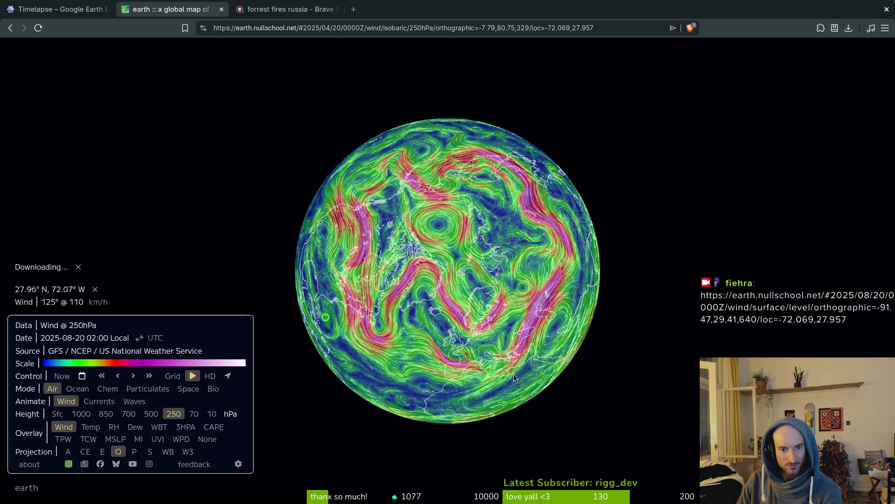
{"action": "left_click_drag", "start_coordinate": [467, 382], "coordinate": [492, 239]}
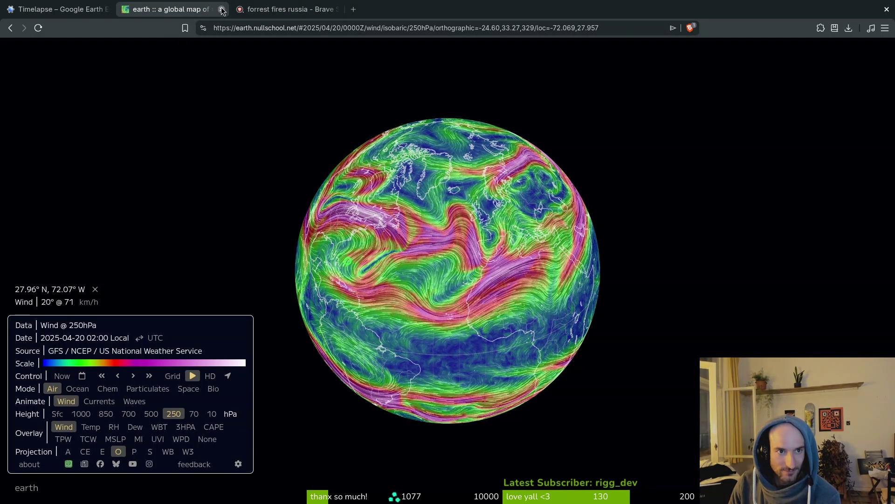
{"action": "left_click", "coordinate": [58, 9]}
{"action": "key", "text": "alt+Tab"}
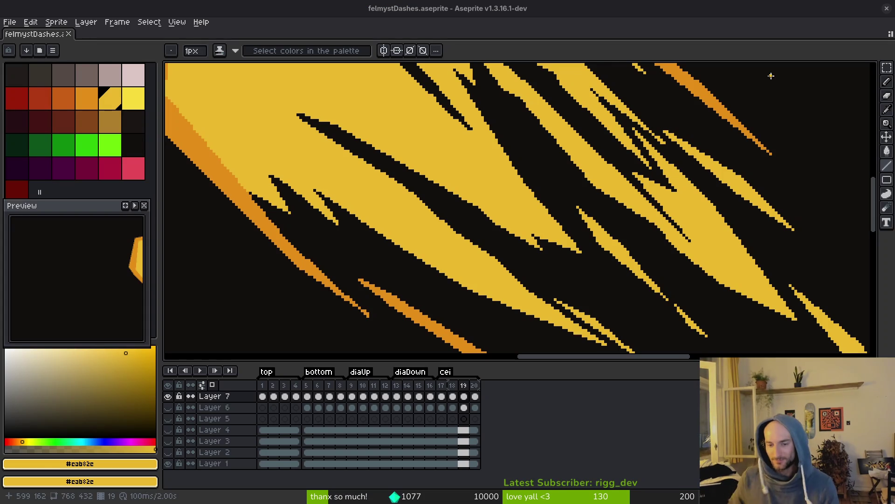
Fix a missing yellow pixel and erase strays in frame 19's streaks, then save
{"action": "left_click", "coordinate": [766, 75]}
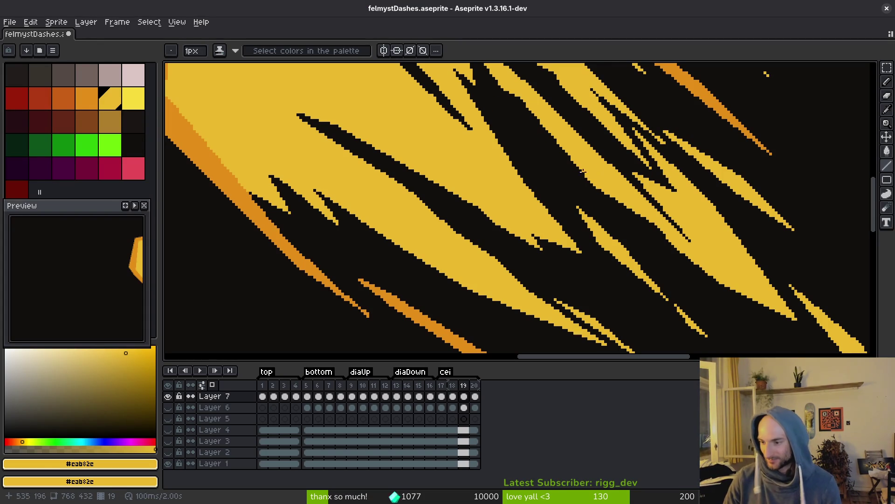
{"action": "scroll", "coordinate": [560, 261], "scroll_direction": "down", "scroll_amount": 5}
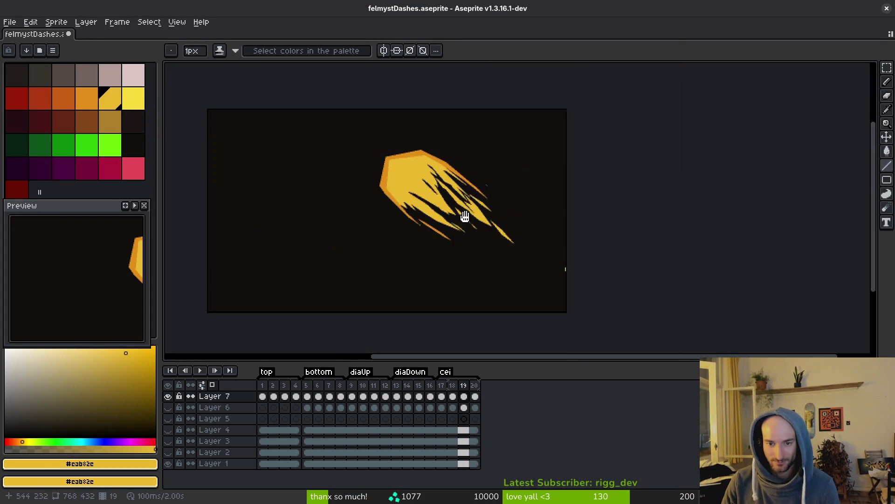
{"action": "scroll", "coordinate": [559, 154], "scroll_direction": "up", "scroll_amount": 2}
{"action": "scroll", "coordinate": [605, 170], "scroll_direction": "up", "scroll_amount": 3}
{"action": "key", "text": "e"}
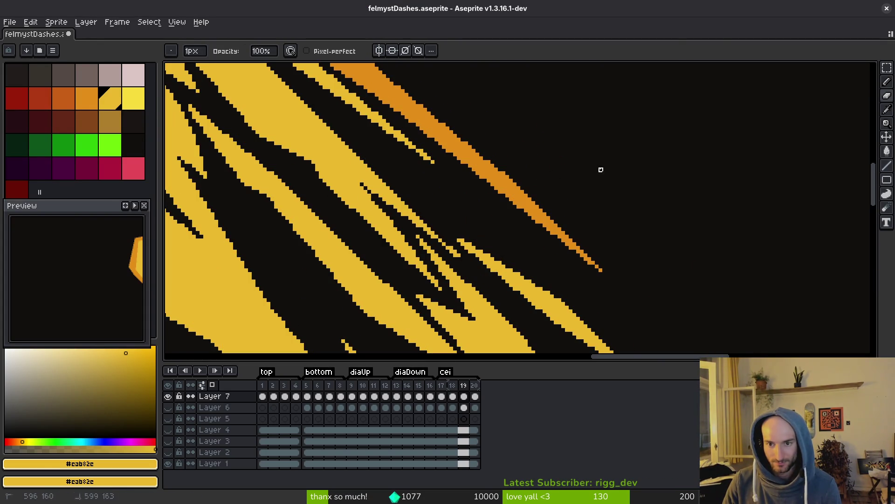
{"action": "scroll", "coordinate": [600, 165], "scroll_direction": "down", "scroll_amount": 4}
{"action": "key", "text": "ctrl+s"}
On frame 20, pick up orange #c96016 from the streaks and save
{"action": "key", "text": "period"}
{"action": "scroll", "coordinate": [586, 236], "scroll_direction": "up", "scroll_amount": 5}
{"action": "scroll", "coordinate": [489, 245], "scroll_direction": "down", "scroll_amount": 5}
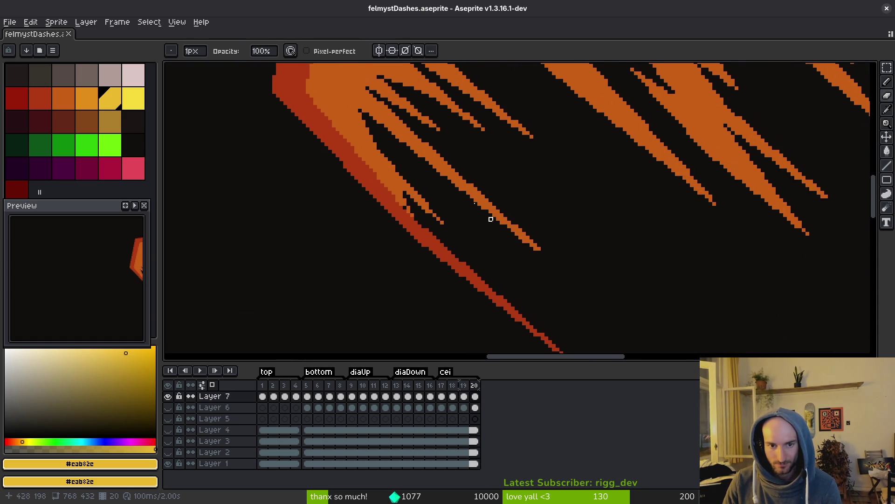
{"action": "scroll", "coordinate": [513, 253], "scroll_direction": "up", "scroll_amount": 3}
{"action": "left_click", "coordinate": [511, 178], "text": "alt"}
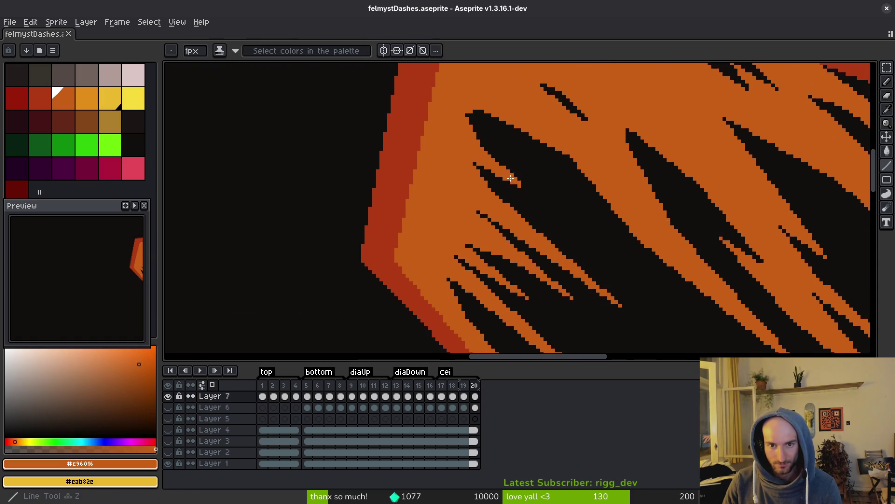
{"action": "scroll", "coordinate": [531, 191], "scroll_direction": "up", "scroll_amount": 2}
{"action": "key", "text": "ctrl+s"}
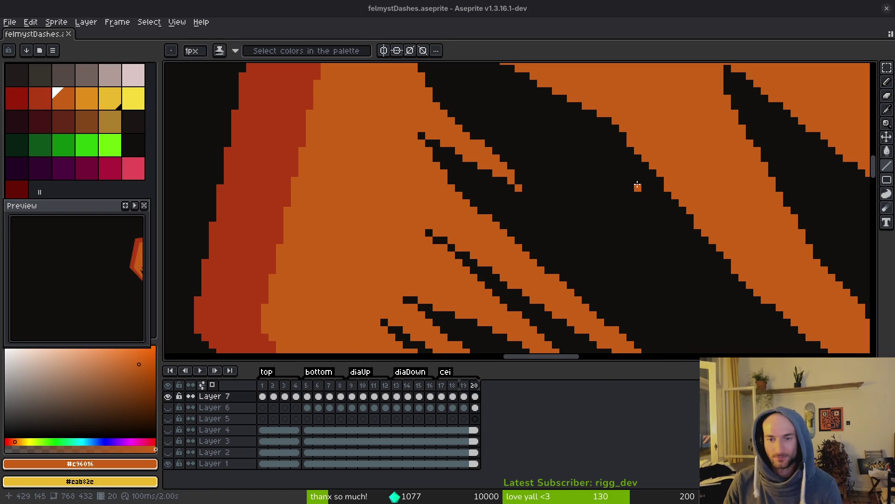
Pick up the dark red outline colour #af3a13 and save
{"action": "scroll", "coordinate": [516, 189], "scroll_direction": "down", "scroll_amount": 4}
{"action": "scroll", "coordinate": [516, 190], "scroll_direction": "up", "scroll_amount": 4}
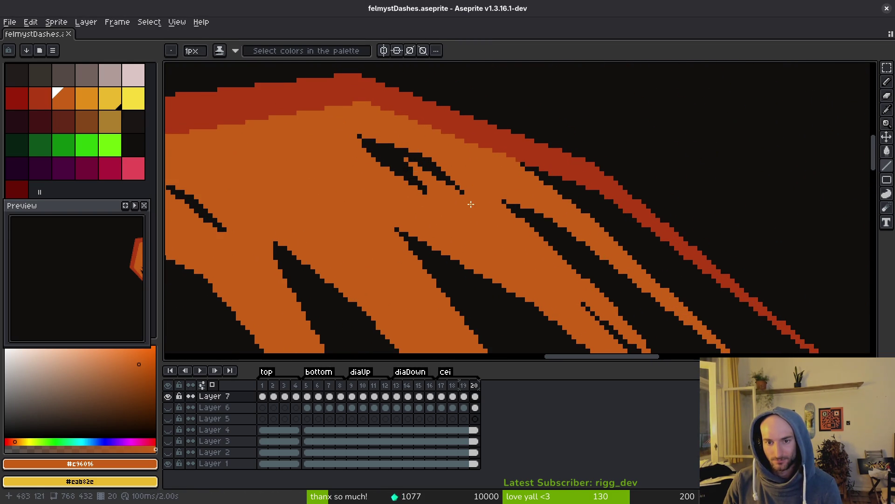
{"action": "scroll", "coordinate": [472, 206], "scroll_direction": "down", "scroll_amount": 2}
{"action": "scroll", "coordinate": [447, 194], "scroll_direction": "up", "scroll_amount": 1}
{"action": "scroll", "coordinate": [570, 178], "scroll_direction": "up", "scroll_amount": 1}
{"action": "left_click", "coordinate": [570, 179], "text": "alt"}
{"action": "key", "text": "ctrl+s"}
Retouch another part of the orange streaks with #c96016 and save felmystDashes.aseprite
{"action": "scroll", "coordinate": [570, 178], "scroll_direction": "down", "scroll_amount": 1}
{"action": "left_click_drag", "start_coordinate": [456, 273], "coordinate": [490, 166]}
{"action": "scroll", "coordinate": [424, 178], "scroll_direction": "up", "scroll_amount": 3}
{"action": "left_click", "coordinate": [425, 178], "text": "alt"}
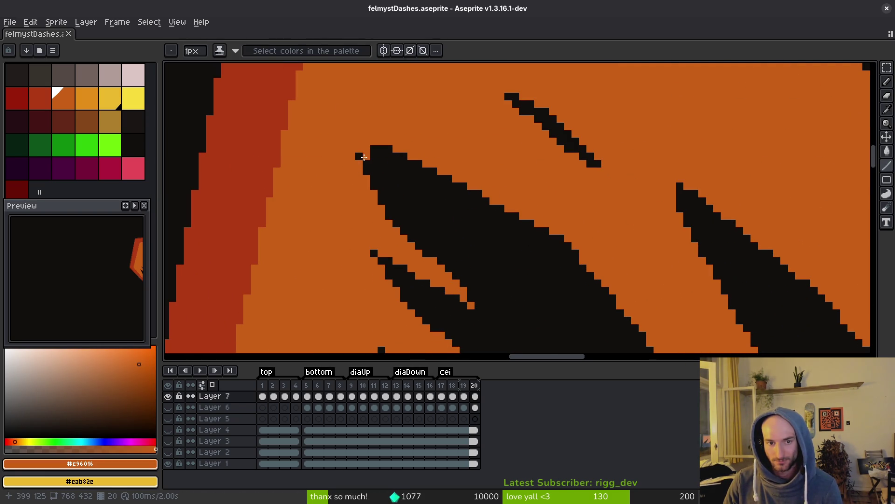
{"action": "key", "text": "ctrl+s"}
{"action": "scroll", "coordinate": [407, 187], "scroll_direction": "down", "scroll_amount": 3}
{"action": "scroll", "coordinate": [483, 183], "scroll_direction": "up", "scroll_amount": 2}
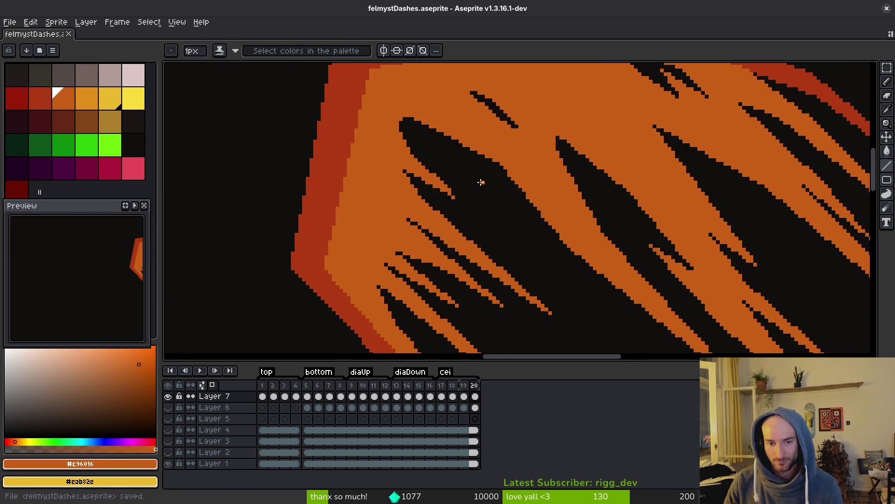
{"action": "scroll", "coordinate": [444, 223], "scroll_direction": "up", "scroll_amount": 2}
{"action": "scroll", "coordinate": [396, 220], "scroll_direction": "down", "scroll_amount": 1}
{"action": "scroll", "coordinate": [413, 206], "scroll_direction": "up", "scroll_amount": 1}
{"action": "scroll", "coordinate": [413, 192], "scroll_direction": "down", "scroll_amount": 2}
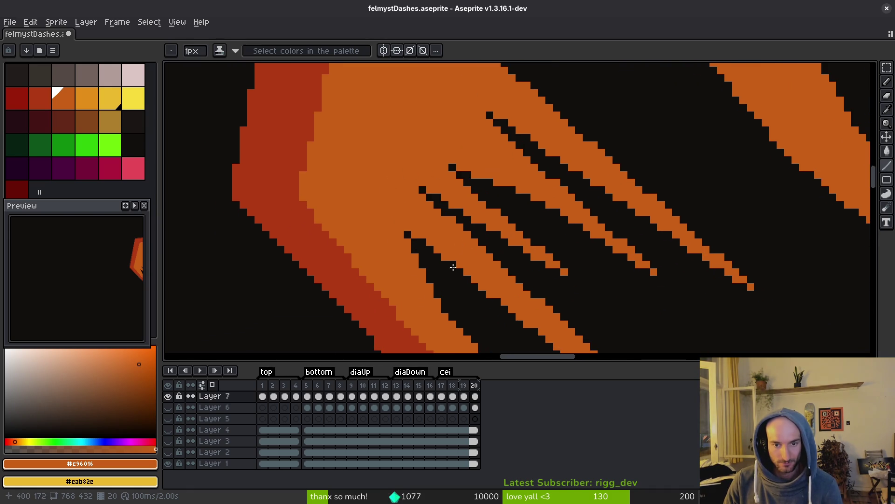
{"action": "scroll", "coordinate": [466, 224], "scroll_direction": "up", "scroll_amount": 2}
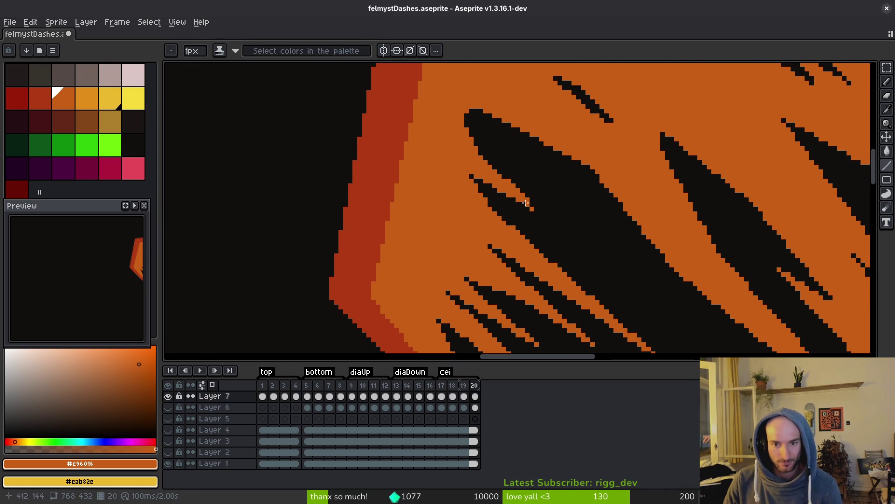
{"action": "scroll", "coordinate": [525, 203], "scroll_direction": "up", "scroll_amount": 2}
{"action": "key", "text": "ctrl+s"}
Select a small block of pixels at a streak tip and shift it up-left
{"action": "key", "text": "m"}
{"action": "left_click_drag", "start_coordinate": [474, 141], "coordinate": [565, 255]}
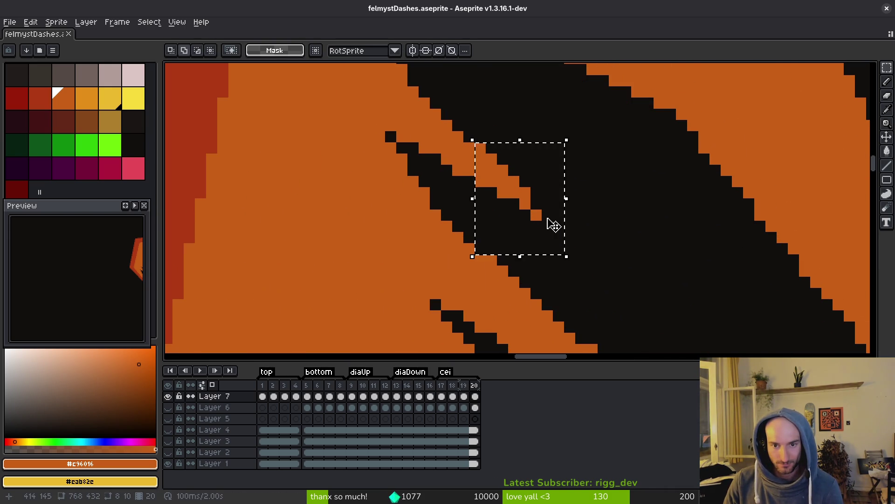
{"action": "left_click_drag", "start_coordinate": [474, 140], "coordinate": [535, 211]}
{"action": "mouse_move", "coordinate": [479, 143]}
{"action": "left_mouse_down"}
{"action": "mouse_move", "coordinate": [564, 232]}
{"action": "mouse_move", "coordinate": [512, 186]}
{"action": "left_mouse_up"}
{"action": "key", "text": "ctrl+d"}
{"action": "scroll", "coordinate": [550, 232], "scroll_direction": "down", "scroll_amount": 3}
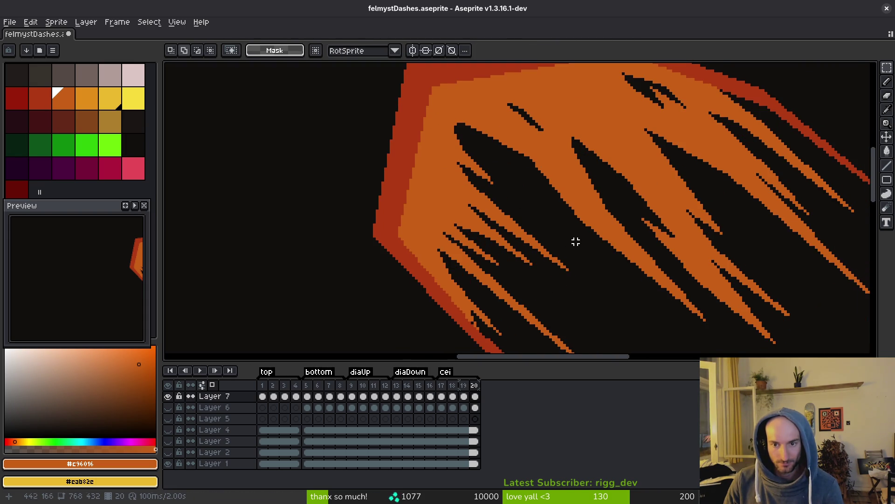
{"action": "scroll", "coordinate": [567, 226], "scroll_direction": "up", "scroll_amount": 5}
Draw an orange line along the streak edge and save the sprite
{"action": "key", "text": "l"}
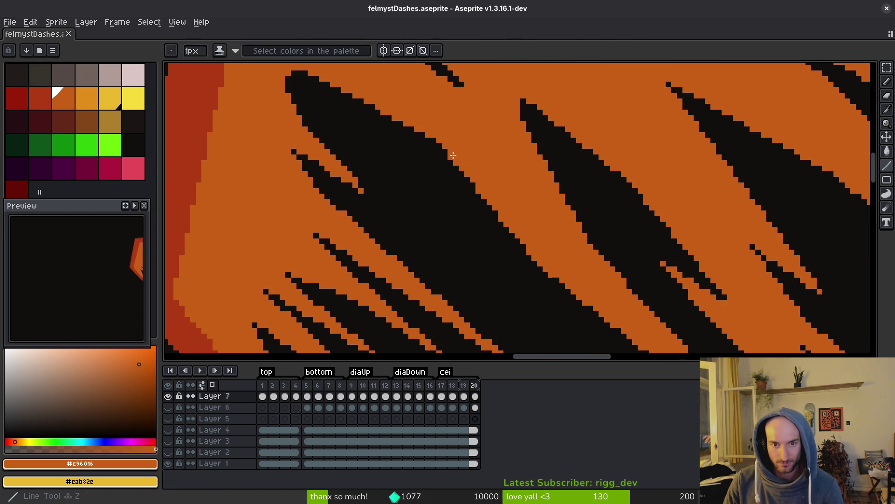
{"action": "left_click_drag", "start_coordinate": [449, 157], "coordinate": [363, 92]}
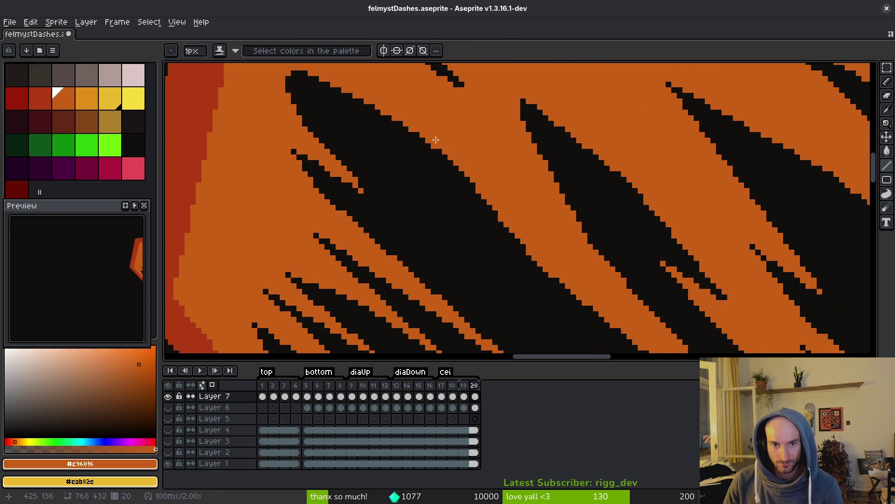
{"action": "scroll", "coordinate": [436, 140], "scroll_direction": "down", "scroll_amount": 3}
{"action": "key", "text": "ctrl+s"}
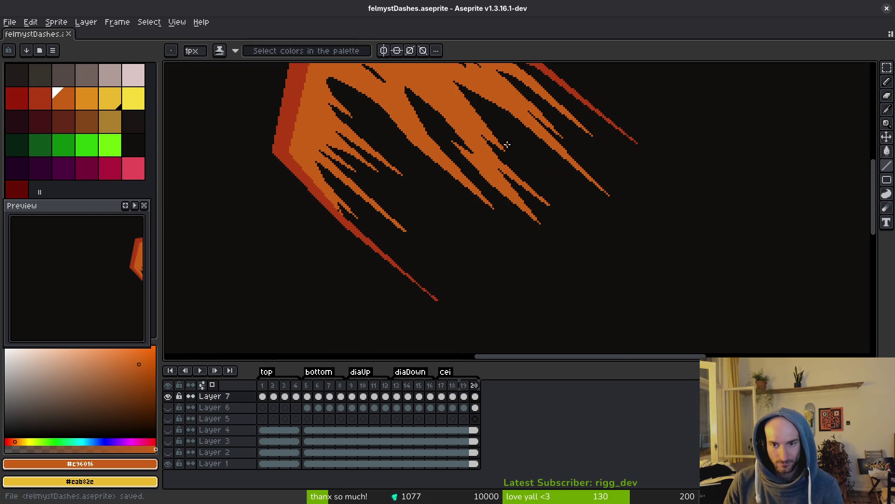
{"action": "scroll", "coordinate": [508, 145], "scroll_direction": "down", "scroll_amount": 4}
{"action": "key", "text": "ctrl+s"}
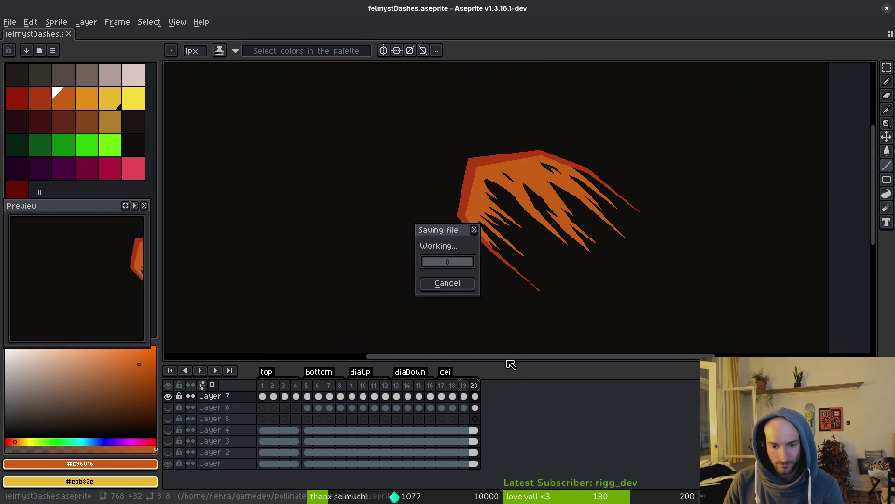
{"action": "left_click_drag", "start_coordinate": [505, 363], "coordinate": [500, 382]}
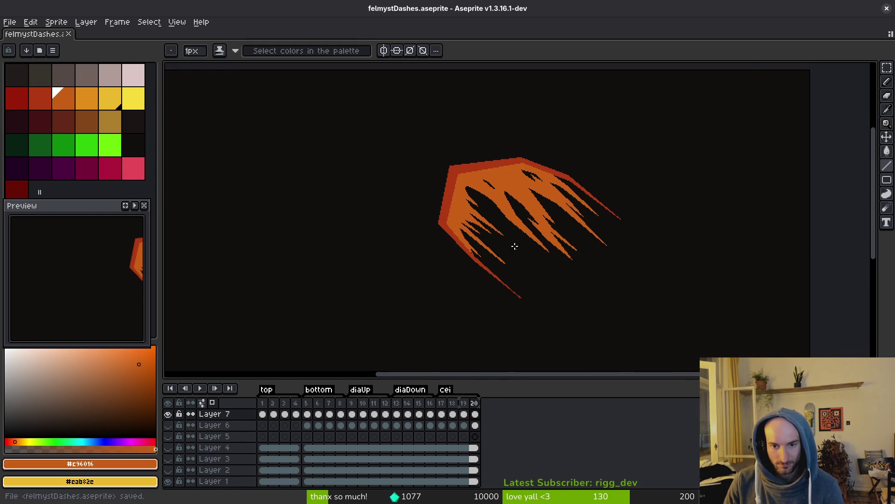
{"action": "scroll", "coordinate": [515, 247], "scroll_direction": "up", "scroll_amount": 2}
{"action": "key", "text": "ctrl+s"}
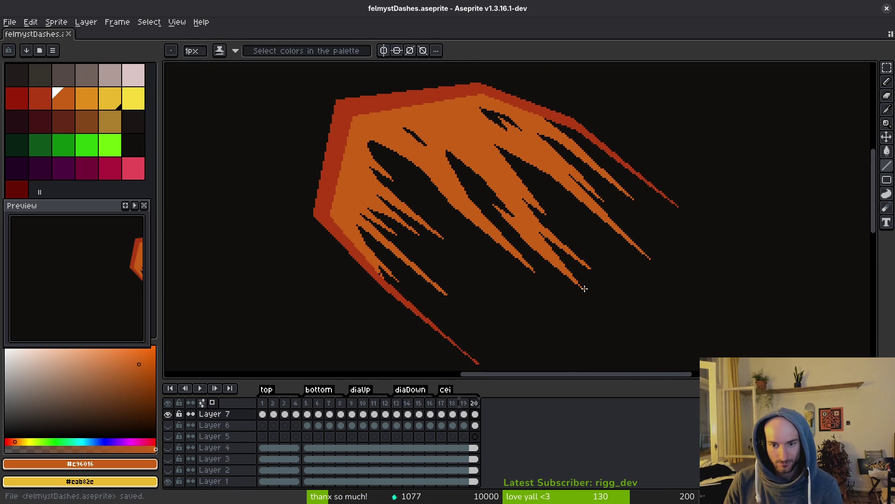
{"action": "scroll", "coordinate": [555, 258], "scroll_direction": "down", "scroll_amount": 1}
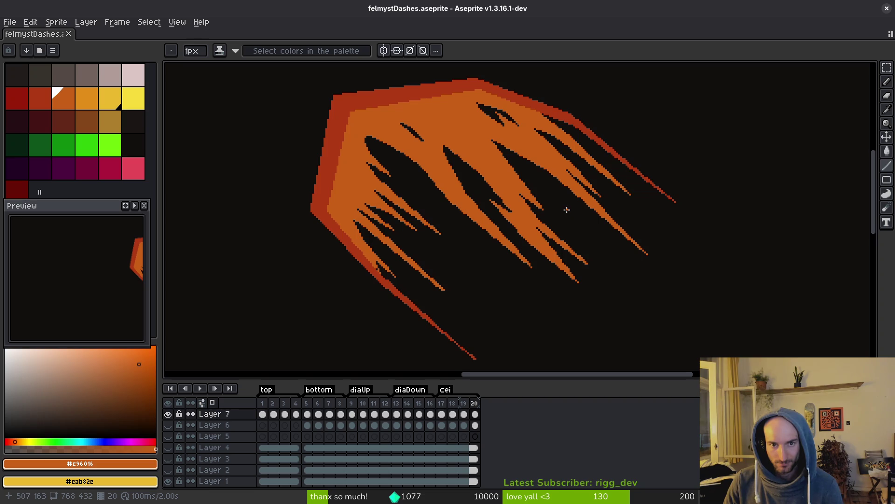
{"action": "scroll", "coordinate": [519, 170], "scroll_direction": "up", "scroll_amount": 3}
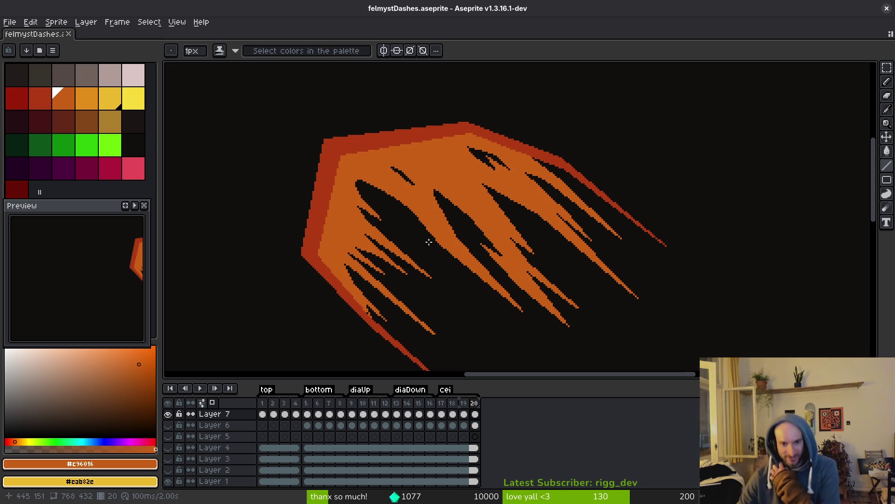
Save the dash sprite, undo a stray pixel added at the orange tip, and save again
{"action": "scroll", "coordinate": [436, 256], "scroll_direction": "up", "scroll_amount": 3}
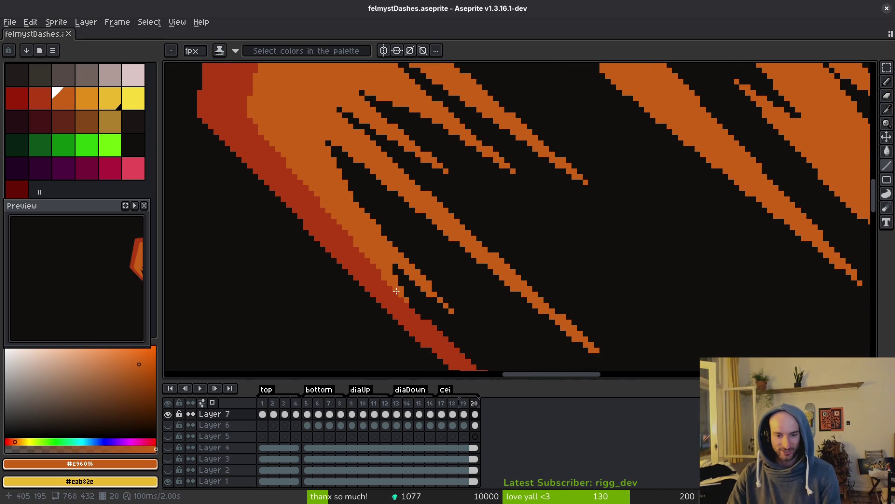
{"action": "key", "text": "ctrl+s"}
{"action": "scroll", "coordinate": [409, 172], "scroll_direction": "down", "scroll_amount": 2}
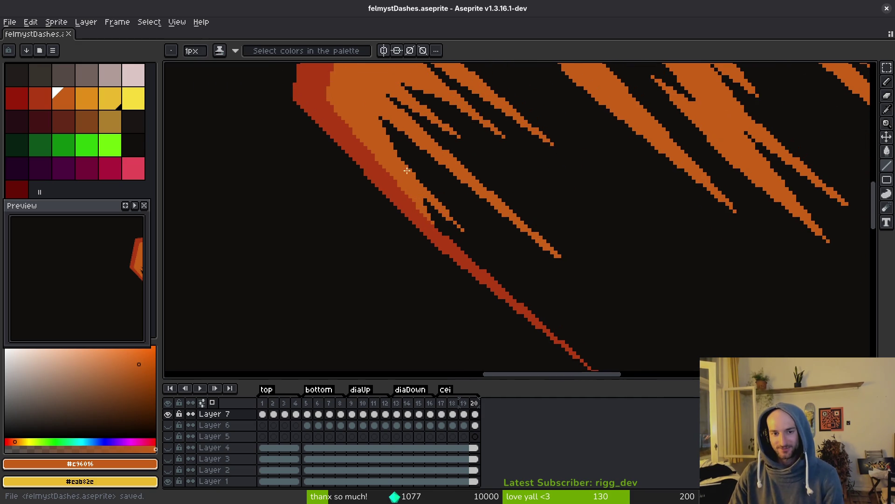
{"action": "scroll", "coordinate": [531, 248], "scroll_direction": "up", "scroll_amount": 4}
{"action": "left_click", "coordinate": [599, 257]}
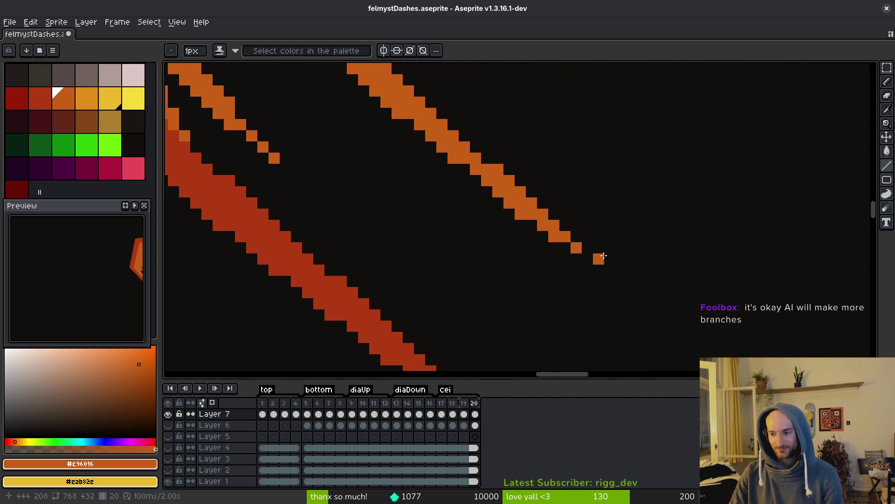
{"action": "key", "text": "ctrl+z"}
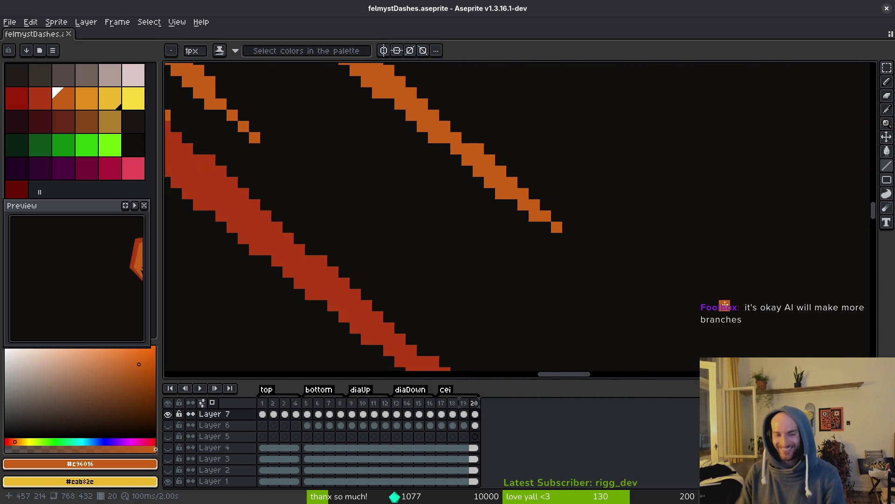
{"action": "scroll", "coordinate": [673, 259], "scroll_direction": "down", "scroll_amount": 3}
{"action": "key", "text": "ctrl+s"}
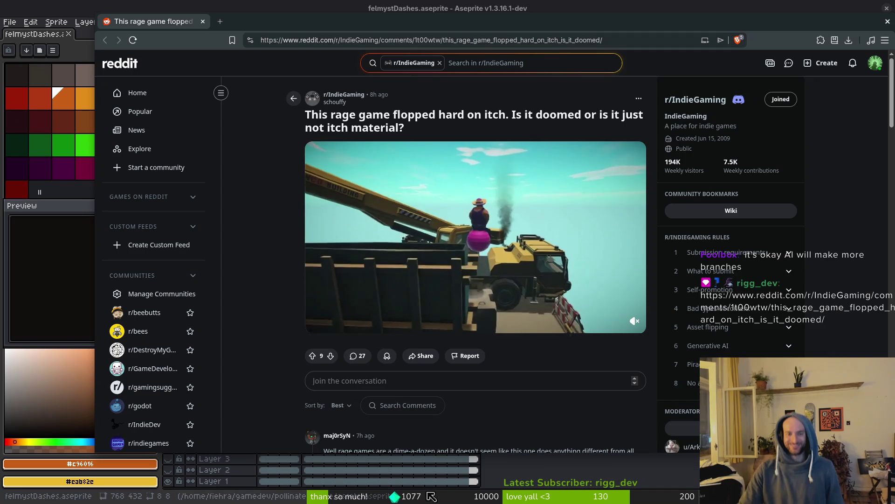
Scroll through the Reddit post's comments, then go back to Aseprite and save the sprite
{"action": "scroll", "coordinate": [295, 376], "scroll_direction": "down", "scroll_amount": 3}
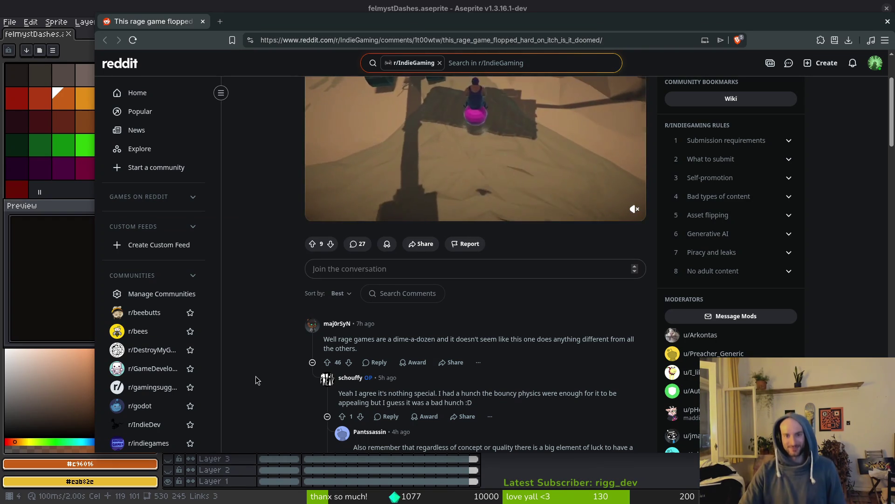
{"action": "scroll", "coordinate": [269, 368], "scroll_direction": "down", "scroll_amount": 2}
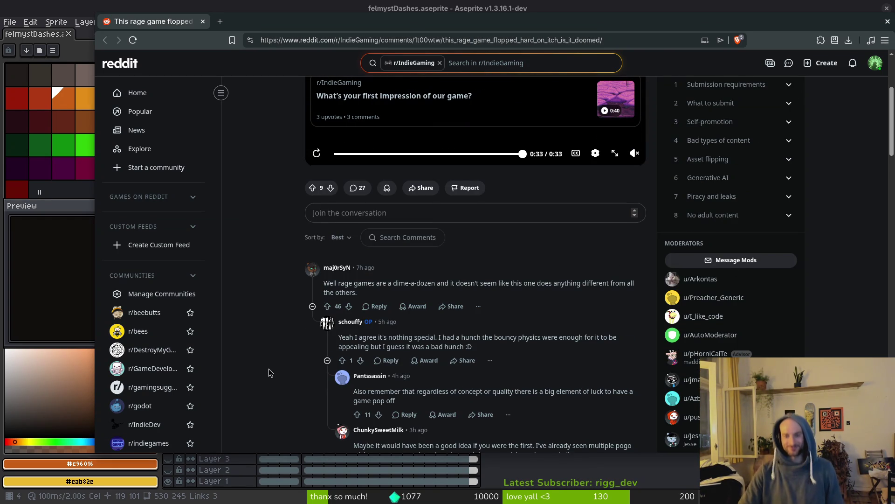
{"action": "scroll", "coordinate": [269, 369], "scroll_direction": "down", "scroll_amount": 2}
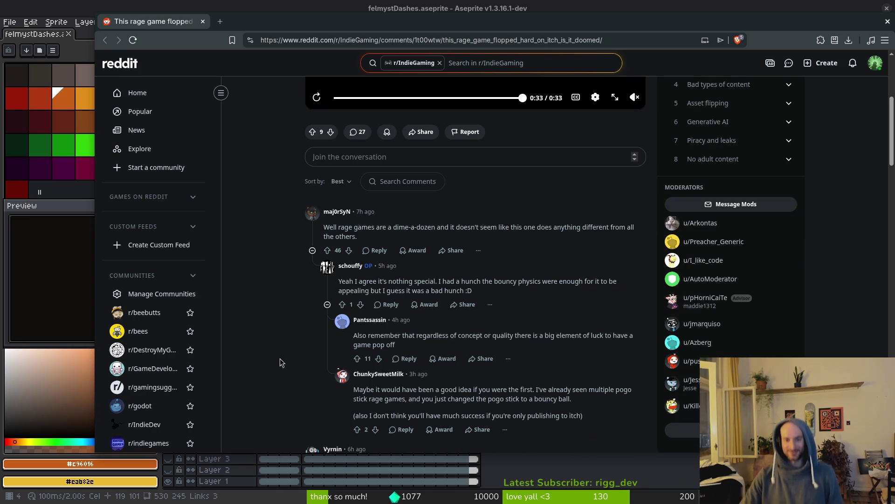
{"action": "scroll", "coordinate": [279, 358], "scroll_direction": "down", "scroll_amount": 2}
{"action": "scroll", "coordinate": [295, 347], "scroll_direction": "up", "scroll_amount": 10}
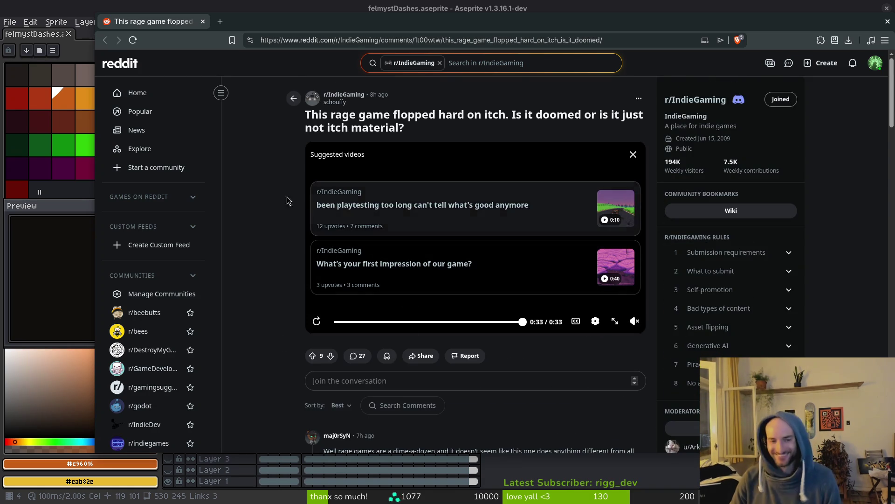
{"action": "key", "text": "alt+Tab"}
{"action": "key", "text": "ctrl+s"}
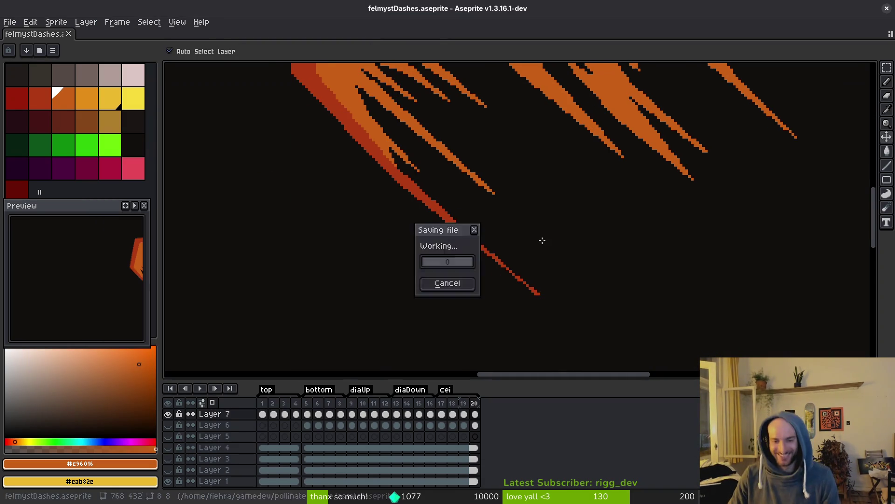
Save the sprite and review the Export Sprite Sheet settings and preview
{"action": "scroll", "coordinate": [567, 231], "scroll_direction": "down", "scroll_amount": 4}
{"action": "key", "text": "b"}
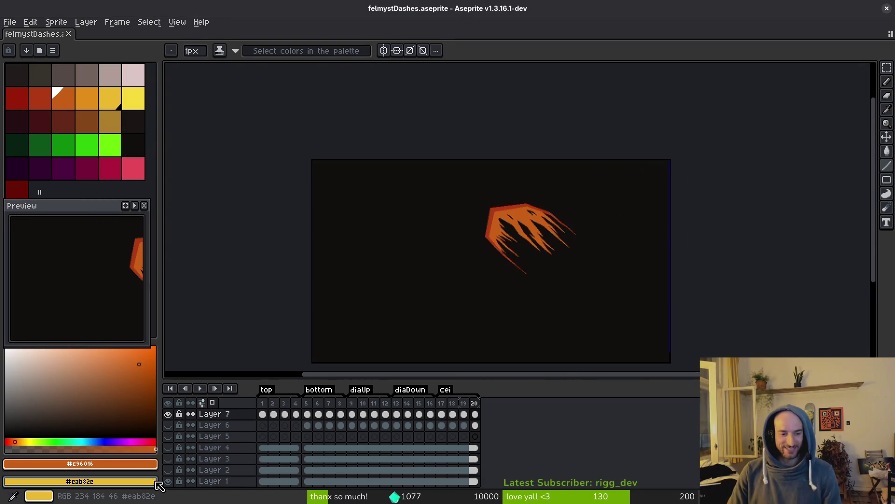
{"action": "key", "text": "ctrl+s"}
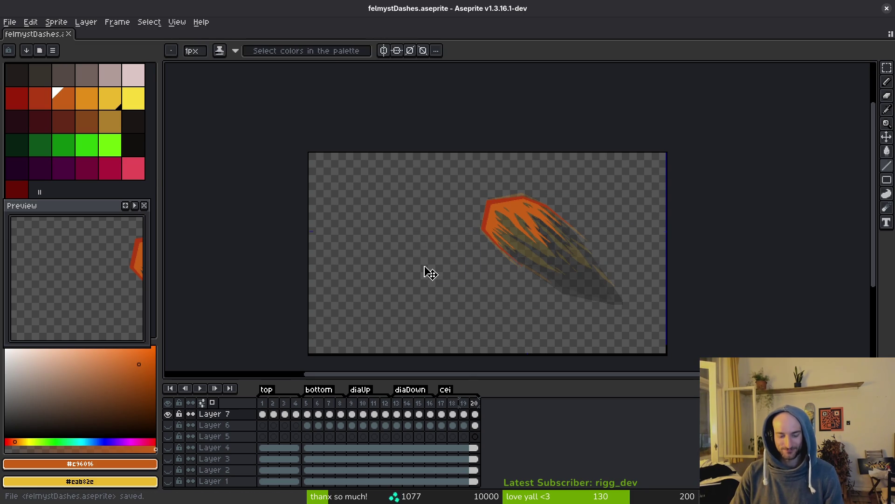
{"action": "key", "text": "ctrl+e"}
{"action": "scroll", "coordinate": [482, 243], "scroll_direction": "down", "scroll_amount": 5}
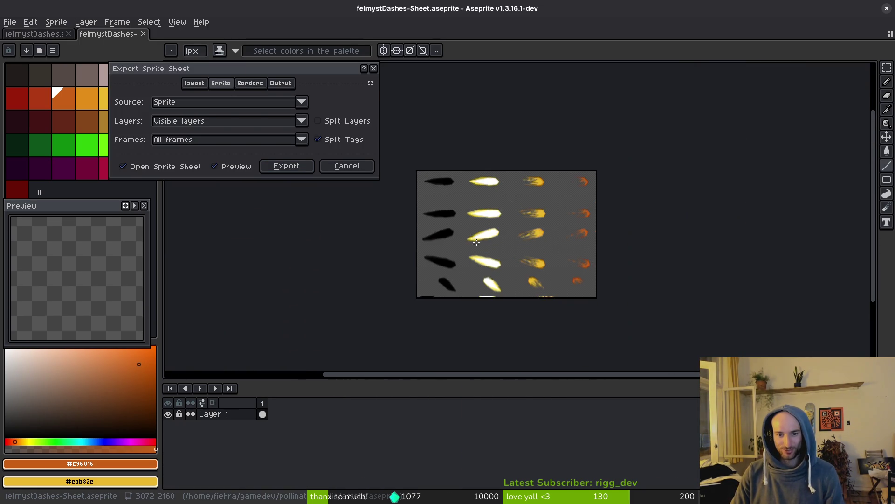
{"action": "scroll", "coordinate": [482, 243], "scroll_direction": "up", "scroll_amount": 3}
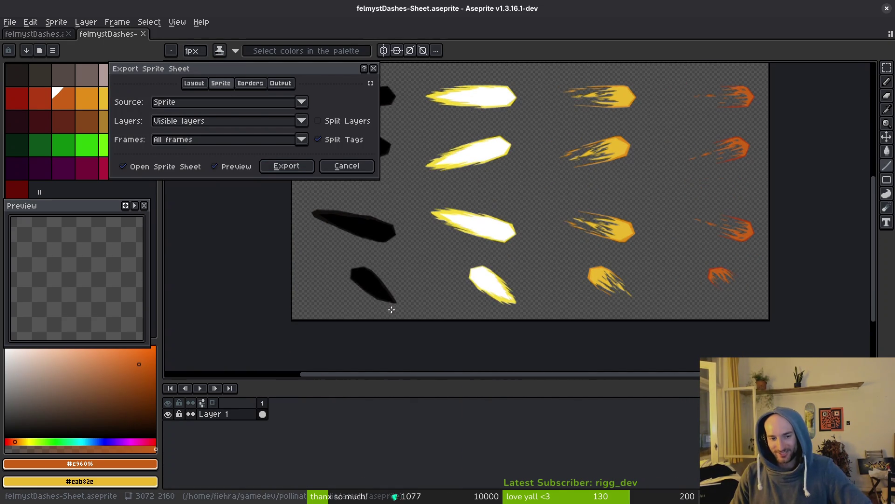
{"action": "left_click_drag", "start_coordinate": [451, 301], "coordinate": [498, 305]}
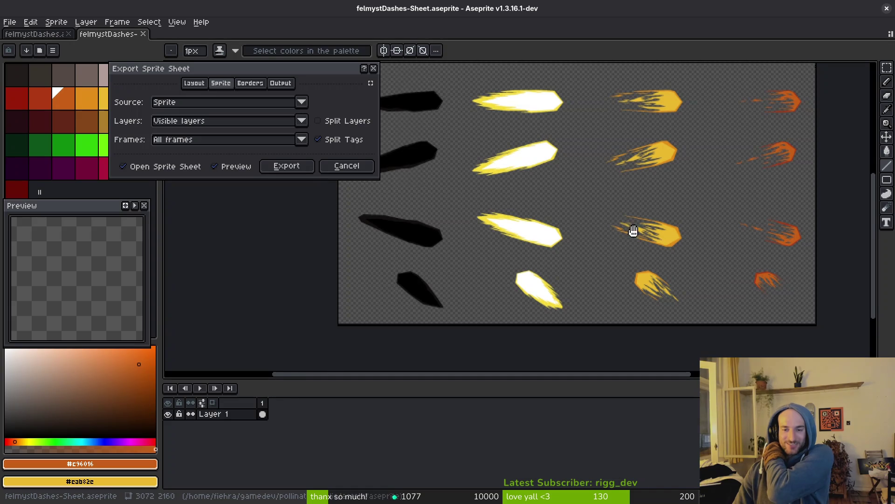
{"action": "scroll", "coordinate": [582, 244], "scroll_direction": "down", "scroll_amount": 2}
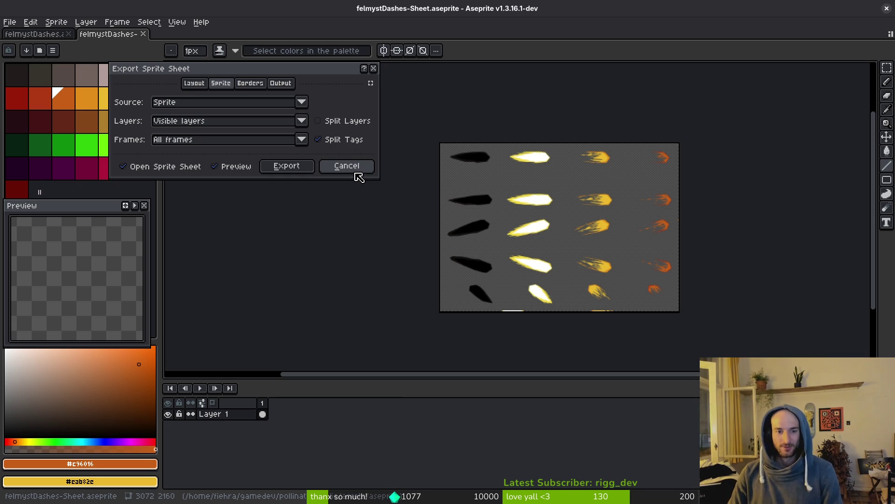
{"action": "left_click", "coordinate": [296, 171]}
Export the sheet over art/vfx/felmystDashesSheet.png, confirming the overwrite
{"action": "key", "text": "ctrl+alt+shift+s"}
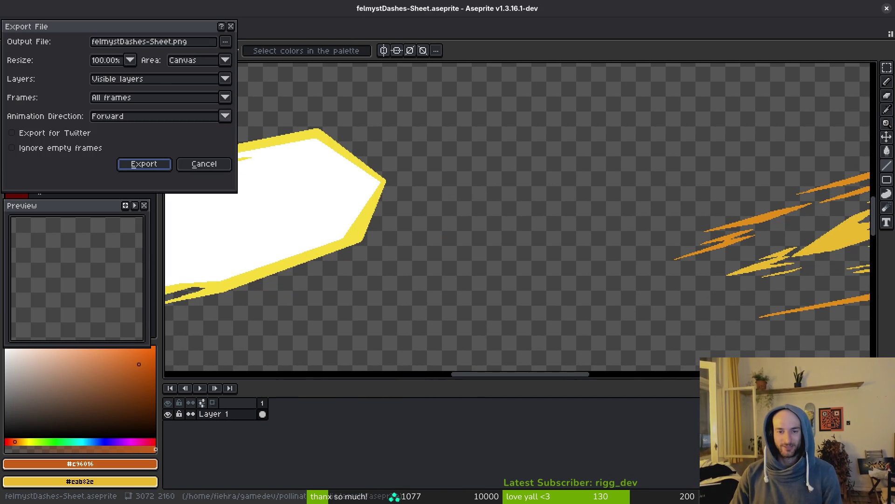
{"action": "left_click", "coordinate": [225, 41]}
{"action": "left_click", "coordinate": [242, 60]}
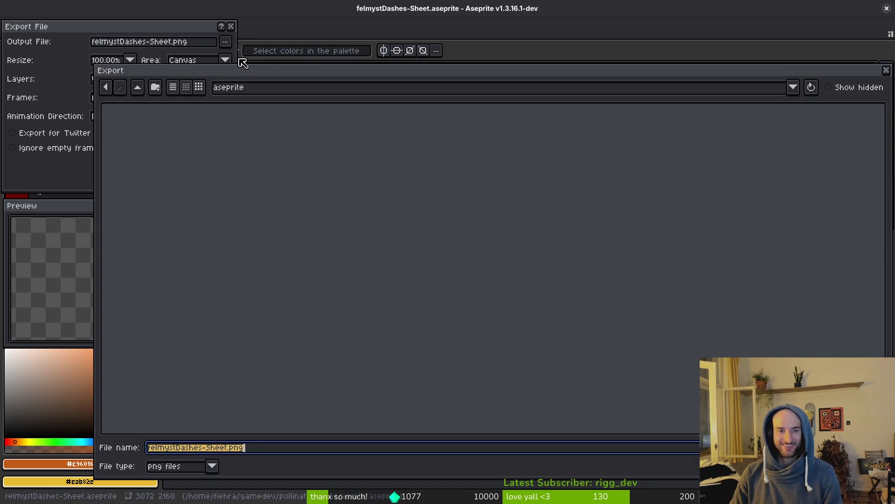
{"action": "left_click", "coordinate": [137, 87]}
{"action": "double_click", "coordinate": [146, 154]}
{"action": "double_click", "coordinate": [359, 226]}
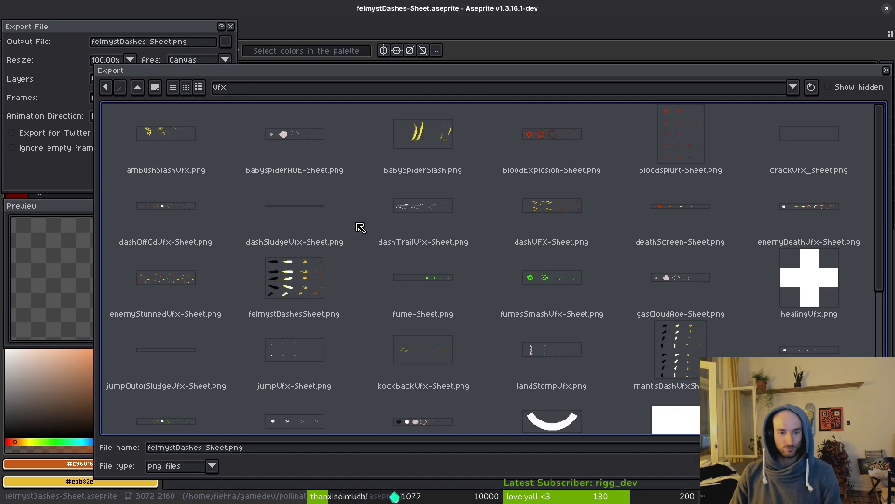
{"action": "scroll", "coordinate": [595, 252], "scroll_direction": "down", "scroll_amount": 2}
{"action": "left_click", "coordinate": [320, 204]}
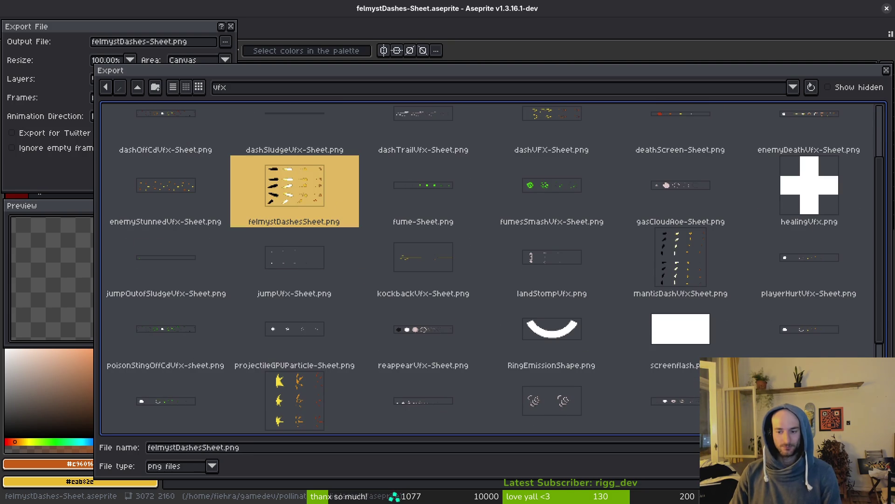
{"action": "key", "text": "Return"}
{"action": "left_click", "coordinate": [410, 282]}
{"action": "left_click", "coordinate": [145, 164]}
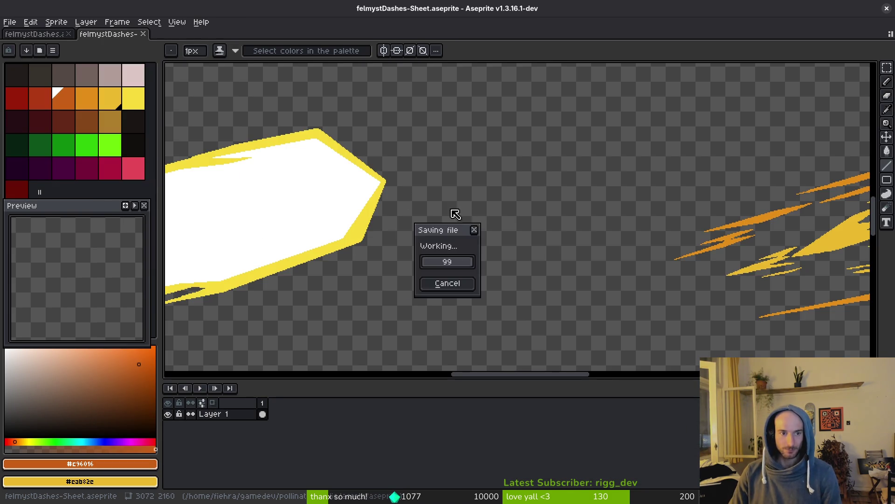
{"action": "key", "text": "alt+Tab"}
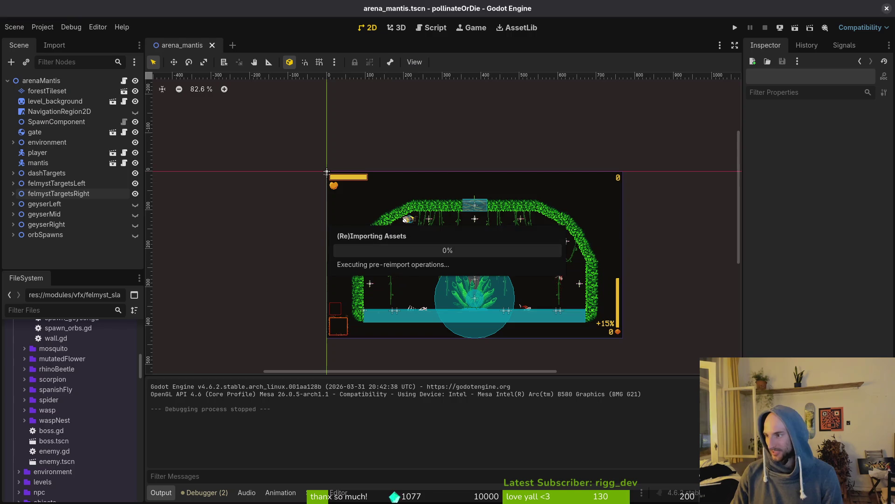
Quick-open felmyst_slash_up and preview its active animation's orange slash frame
{"action": "key", "text": "ctrl+shift+o"}
{"action": "type", "text": "felmyst"}
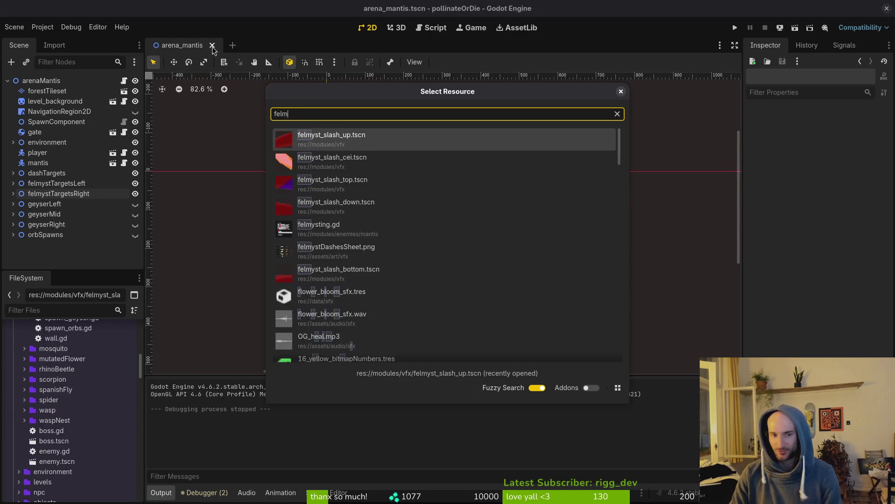
{"action": "key", "text": "Return"}
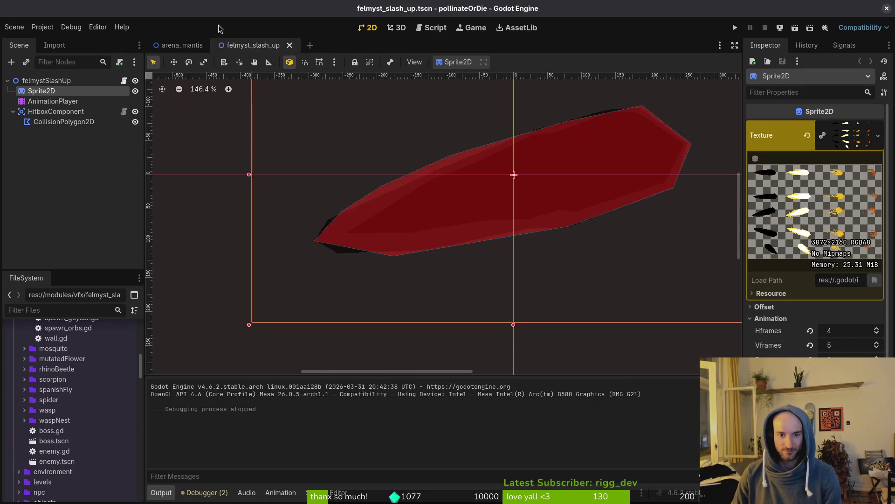
{"action": "left_click", "coordinate": [52, 101]}
{"action": "left_click", "coordinate": [326, 379]}
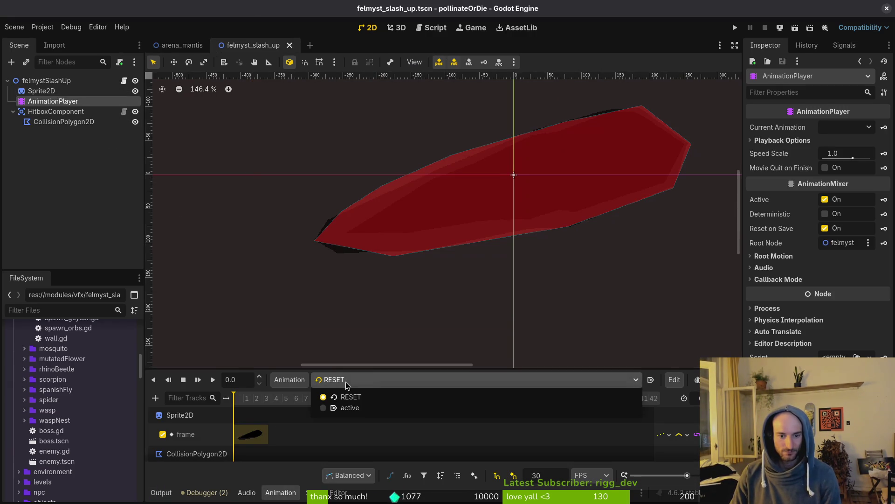
{"action": "left_click", "coordinate": [349, 407]}
{"action": "left_click", "coordinate": [257, 398]}
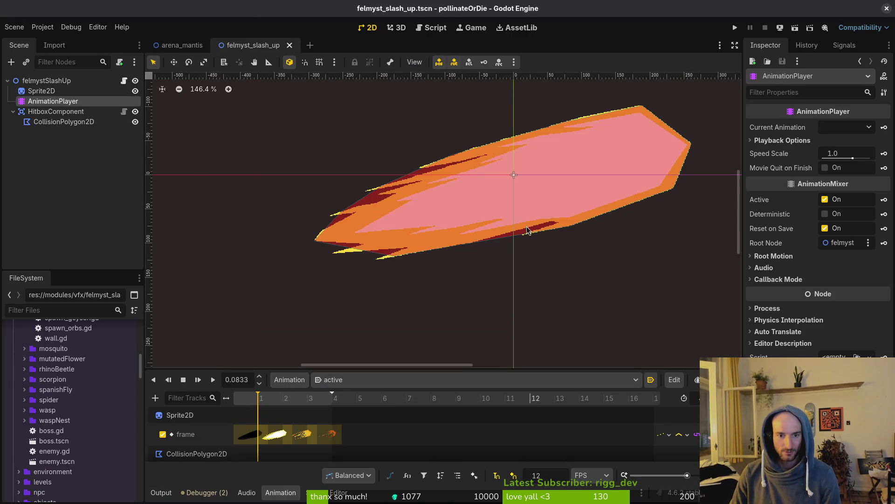
Nudge an up-slash hitbox vertex onto the slash edge and save the scene
{"action": "scroll", "coordinate": [579, 194], "scroll_direction": "up", "scroll_amount": 3}
{"action": "scroll", "coordinate": [551, 175], "scroll_direction": "up", "scroll_amount": 3}
{"action": "scroll", "coordinate": [316, 320], "scroll_direction": "up", "scroll_amount": 3}
{"action": "left_click", "coordinate": [316, 320]}
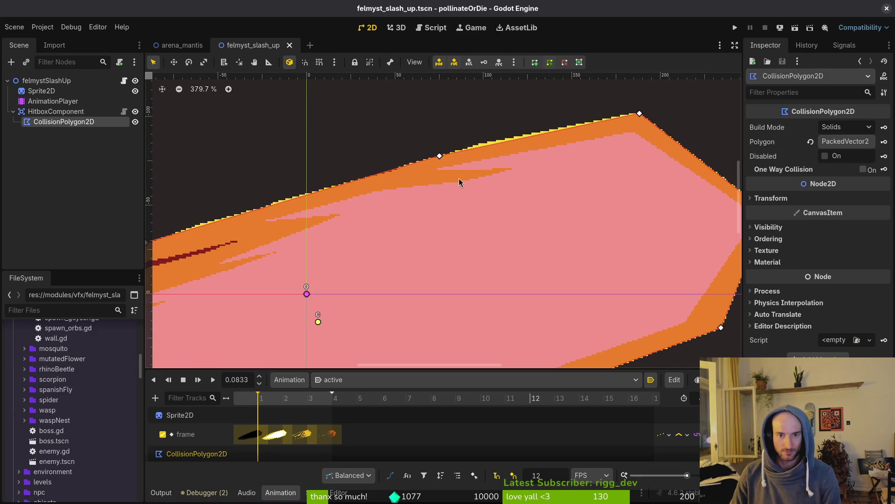
{"action": "left_click_drag", "start_coordinate": [473, 146], "coordinate": [477, 144]}
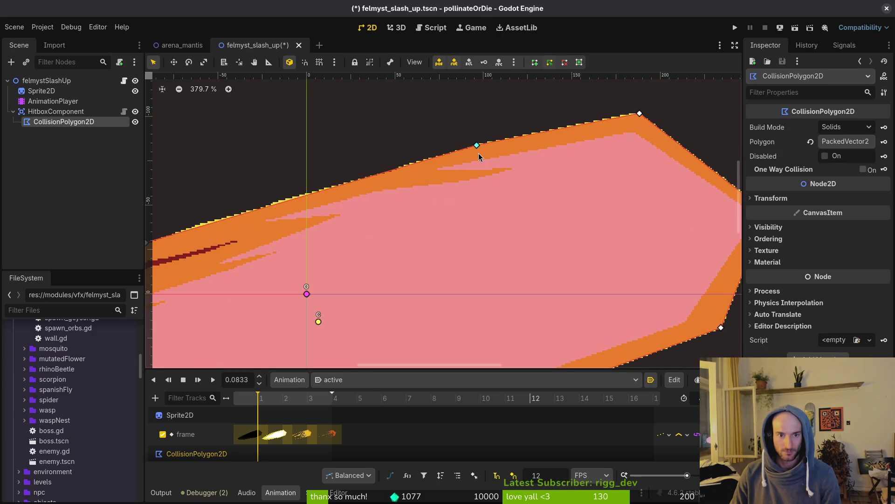
{"action": "key", "text": "f"}
{"action": "scroll", "coordinate": [435, 163], "scroll_direction": "down", "scroll_amount": 2}
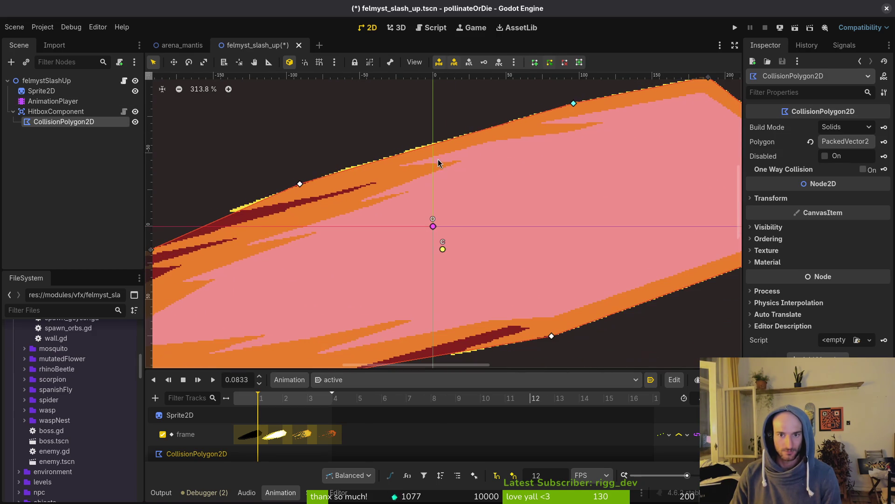
{"action": "key", "text": "Escape"}
{"action": "key", "text": "ctrl+s"}
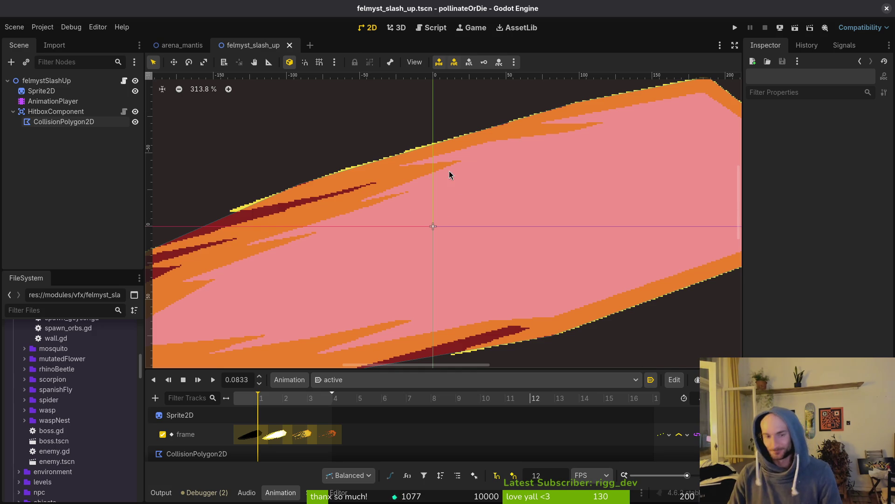
Pan the view, then quick-search project files for 'felmysl'
{"action": "scroll", "coordinate": [450, 172], "scroll_direction": "right", "scroll_amount": 5}
{"action": "scroll", "coordinate": [424, 241], "scroll_direction": "left", "scroll_amount": 6}
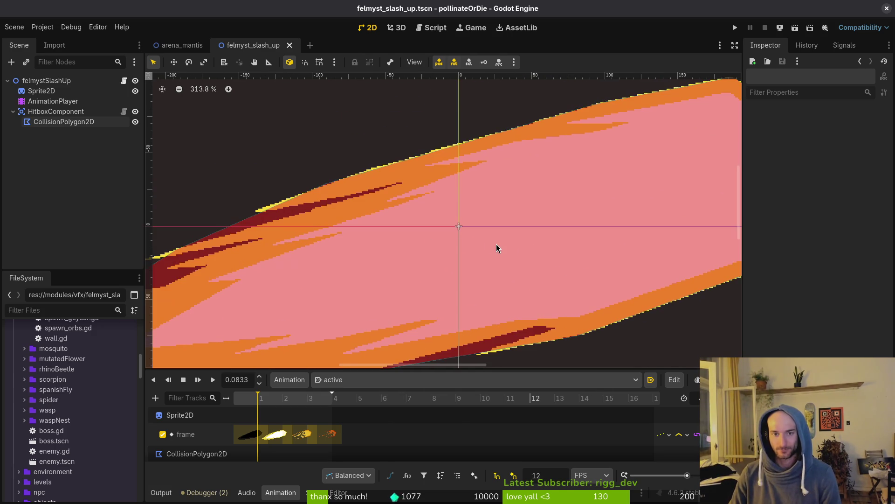
{"action": "scroll", "coordinate": [426, 236], "scroll_direction": "left", "scroll_amount": 4}
{"action": "scroll", "coordinate": [421, 231], "scroll_direction": "left", "scroll_amount": 1}
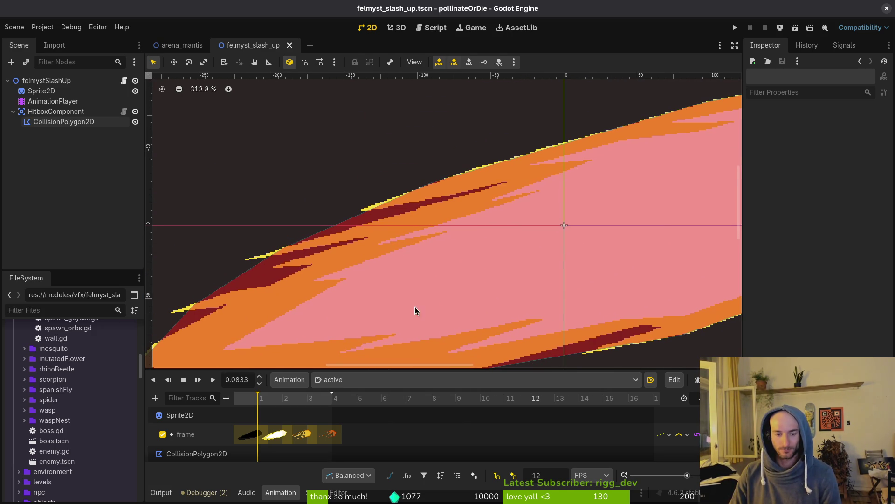
{"action": "key", "text": "ctrl+shift+o"}
{"action": "type", "text": "fel"}
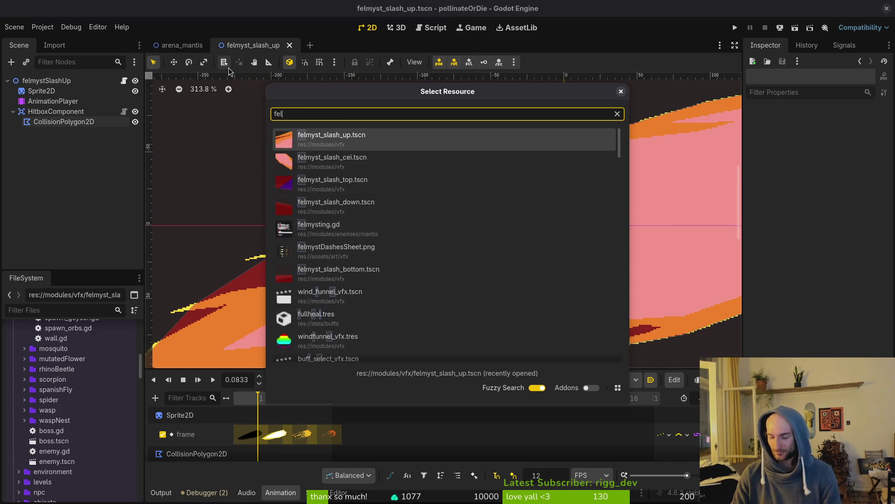
{"action": "type", "text": "mysl"}
Open felmyst_slash_cei and step its active animation to the fiery slash frame
{"action": "key", "text": "Down"}
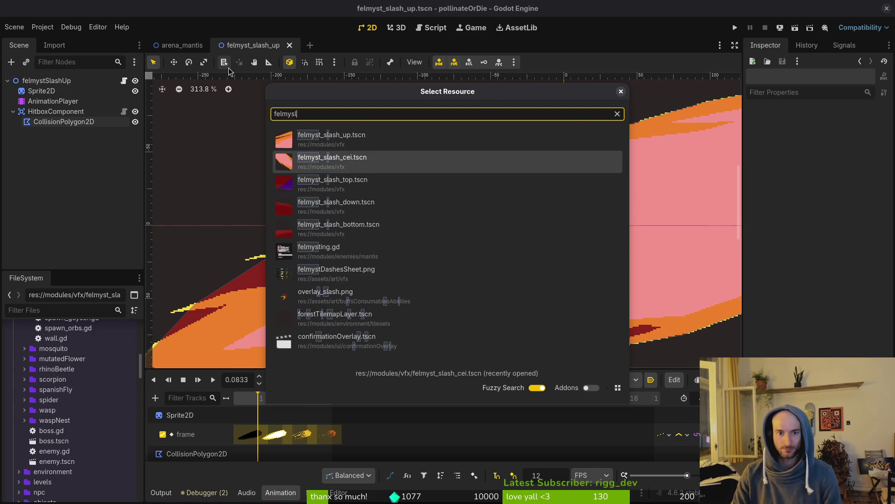
{"action": "key", "text": "Return"}
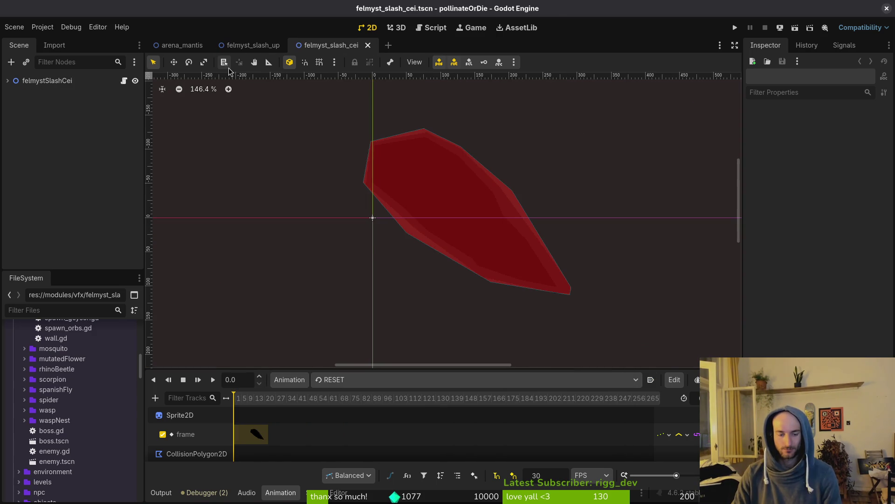
{"action": "left_click", "coordinate": [393, 379]}
{"action": "left_click", "coordinate": [354, 409]}
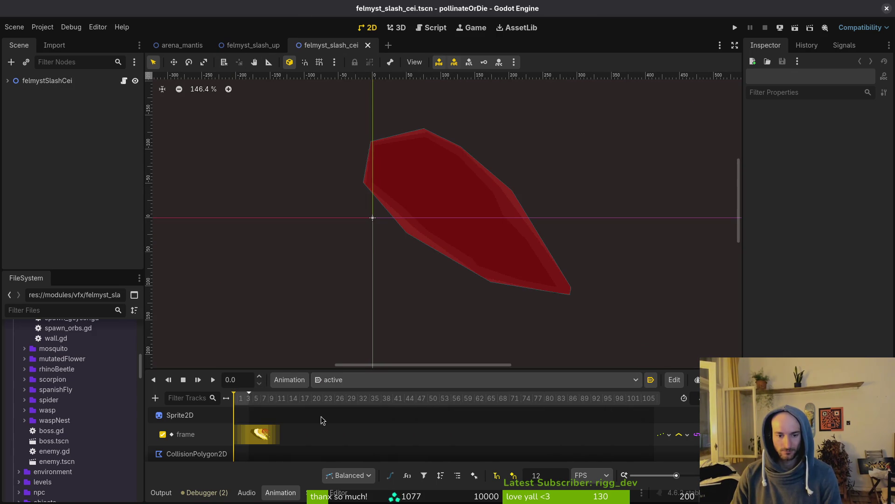
{"action": "left_click", "coordinate": [239, 409]}
{"action": "scroll", "coordinate": [417, 226], "scroll_direction": "up", "scroll_amount": 2}
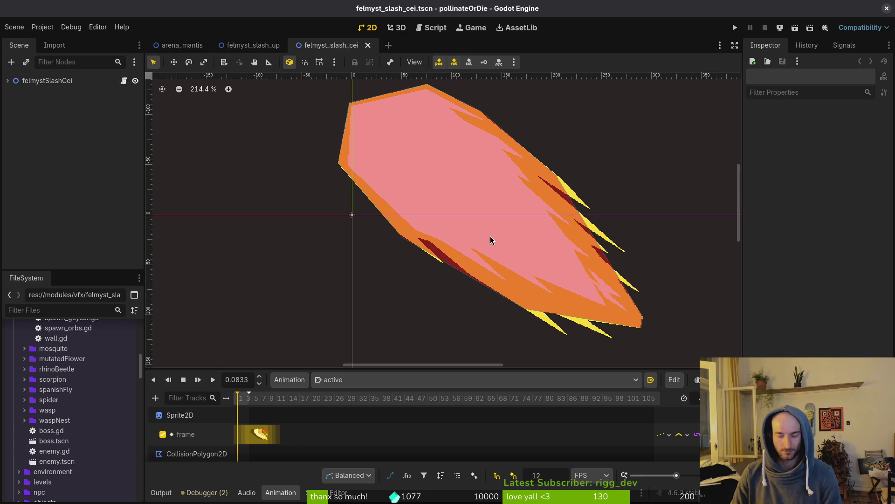
Quick-open the felmyst_slash_top, felmyst_slash_down and felmyst_slash_bottom scenes
{"action": "key", "text": "alt+shift+o"}
{"action": "type", "text": "felmysl"}
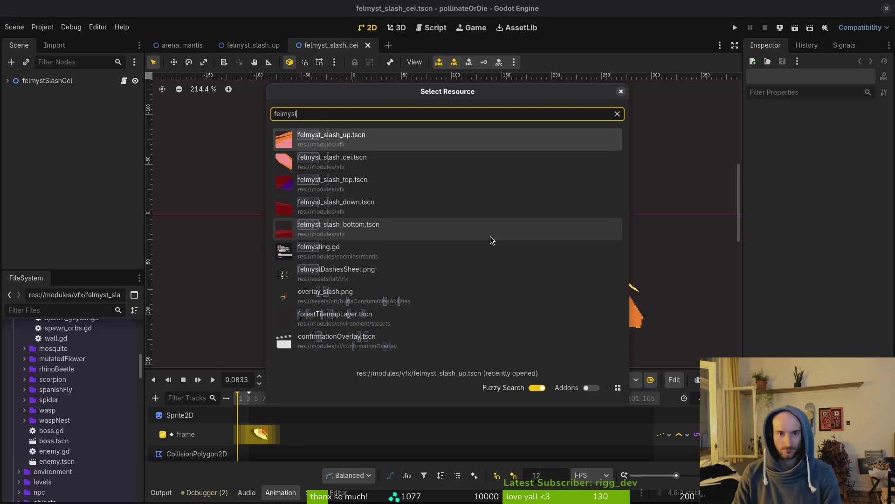
{"action": "key", "text": "Down"}
{"action": "key", "text": "Down"}
{"action": "key", "text": "Return"}
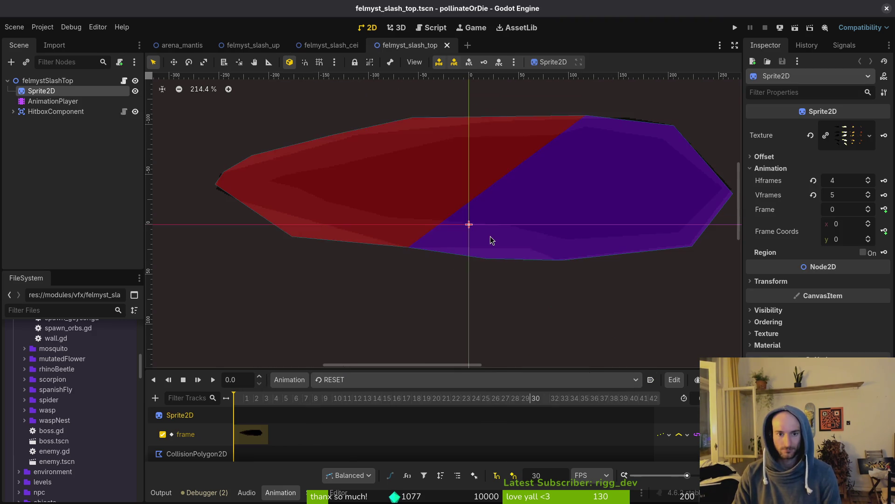
{"action": "key", "text": "alt+shift+o"}
{"action": "type", "text": "fledow"}
{"action": "key", "text": "Down"}
{"action": "key", "text": "Down"}
{"action": "key", "text": "Down"}
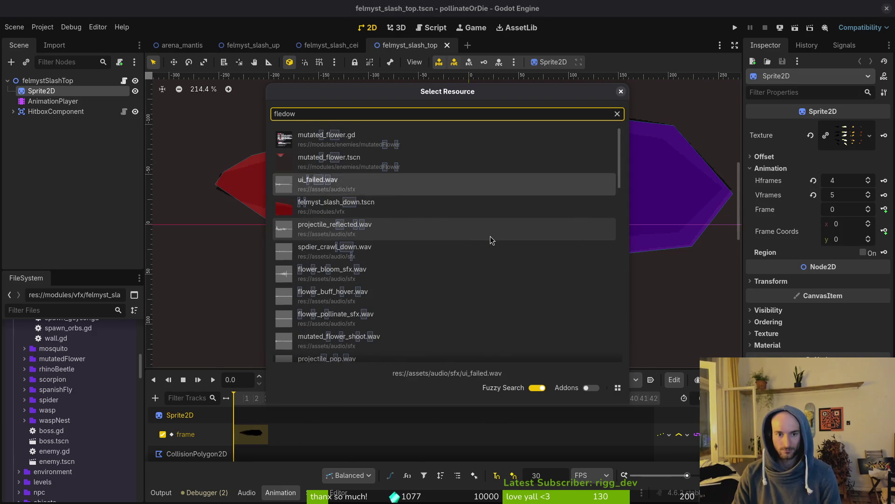
{"action": "key", "text": "Return"}
{"action": "key", "text": "alt+shift+o"}
{"action": "type", "text": "flem"}
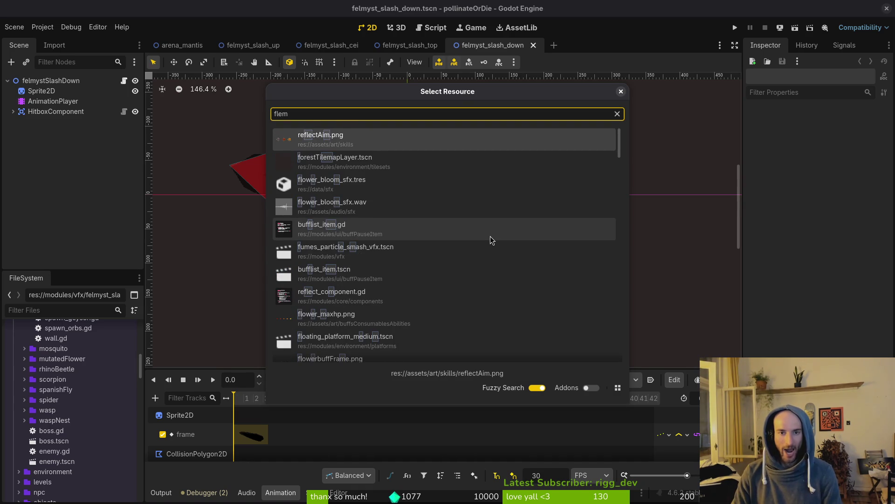
{"action": "type", "text": "bott"}
{"action": "key", "text": "Return"}
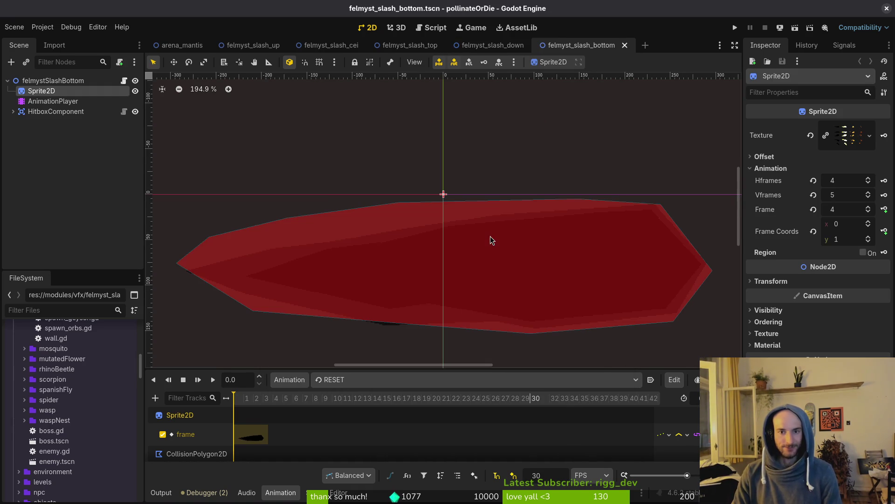
In felmyst_slash_down, pick the 'active' animation and step to its fiery frame at 0.0833
{"action": "left_click", "coordinate": [485, 45]}
{"action": "left_click", "coordinate": [359, 379]}
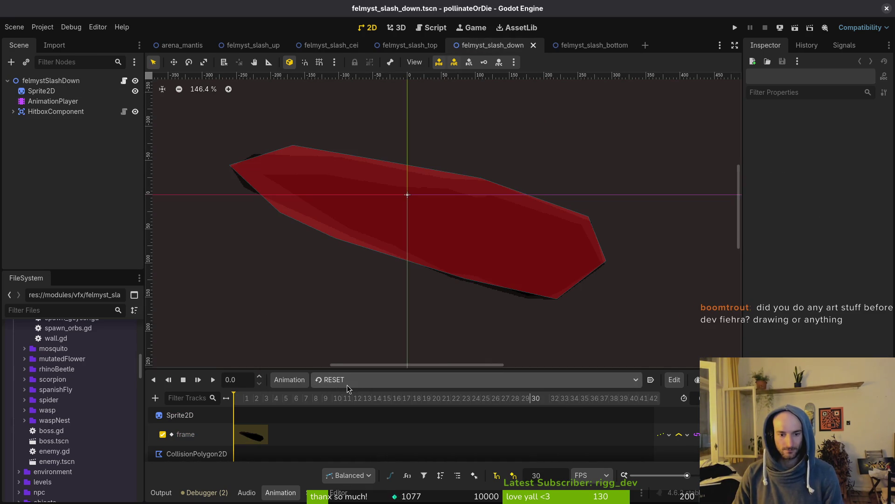
{"action": "left_click", "coordinate": [366, 407]}
{"action": "left_click", "coordinate": [259, 403]}
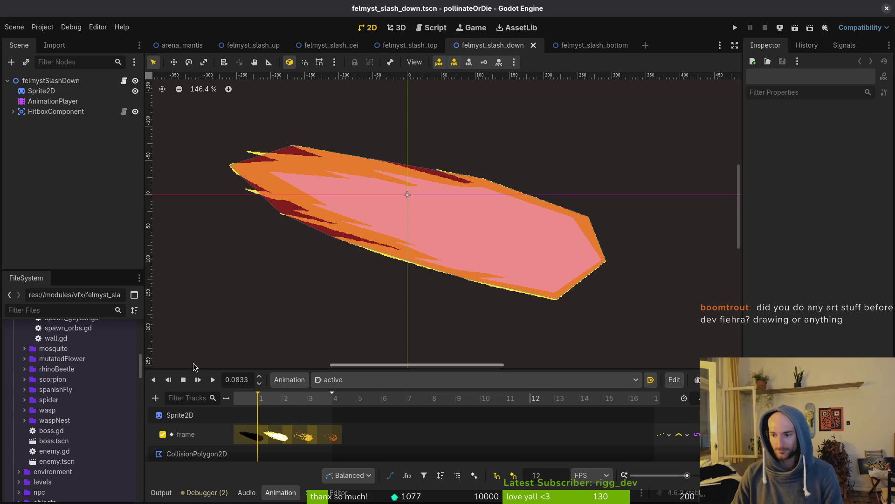
{"action": "scroll", "coordinate": [561, 248], "scroll_direction": "up", "scroll_amount": 1}
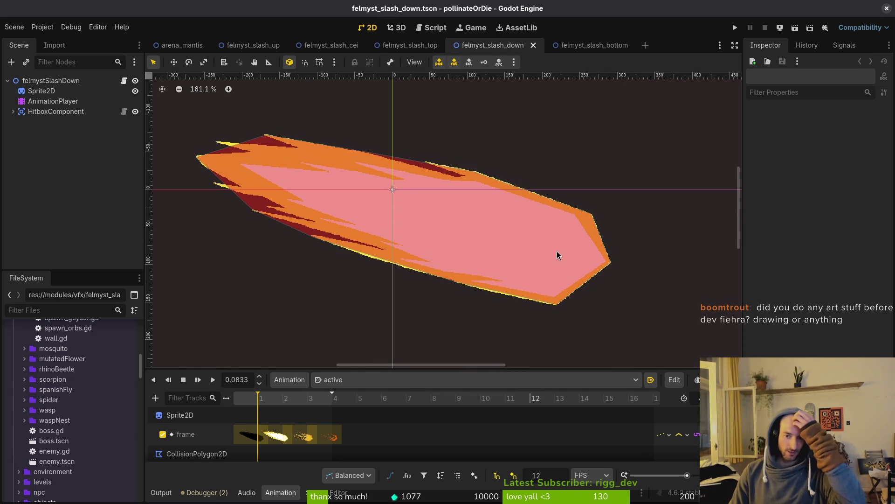
{"action": "scroll", "coordinate": [550, 250], "scroll_direction": "up", "scroll_amount": 9}
Pull the down slash's hitbox vertices onto and along the slash's lower edge
{"action": "left_click", "coordinate": [592, 304]}
{"action": "scroll", "coordinate": [592, 304], "scroll_direction": "up", "scroll_amount": 4}
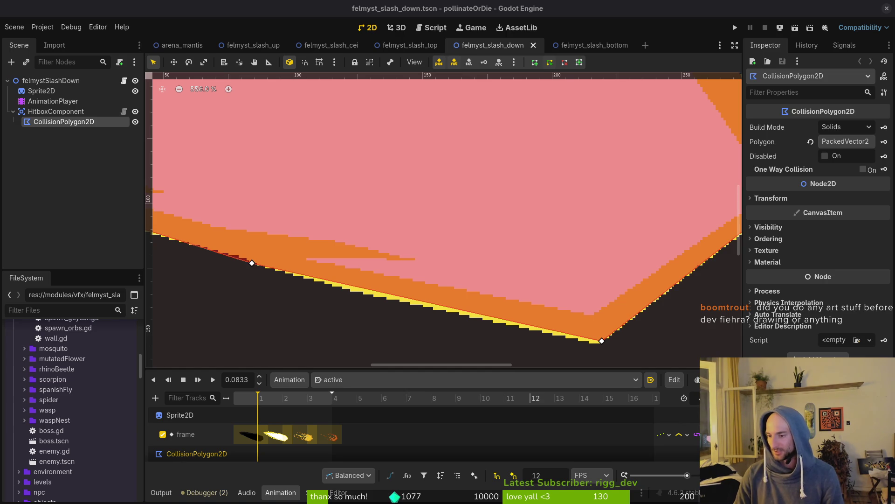
{"action": "scroll", "coordinate": [535, 266], "scroll_direction": "up", "scroll_amount": 5}
{"action": "left_click_drag", "start_coordinate": [615, 293], "coordinate": [615, 294]}
{"action": "scroll", "coordinate": [510, 220], "scroll_direction": "left", "scroll_amount": 10}
{"action": "scroll", "coordinate": [510, 220], "scroll_direction": "up", "scroll_amount": 2}
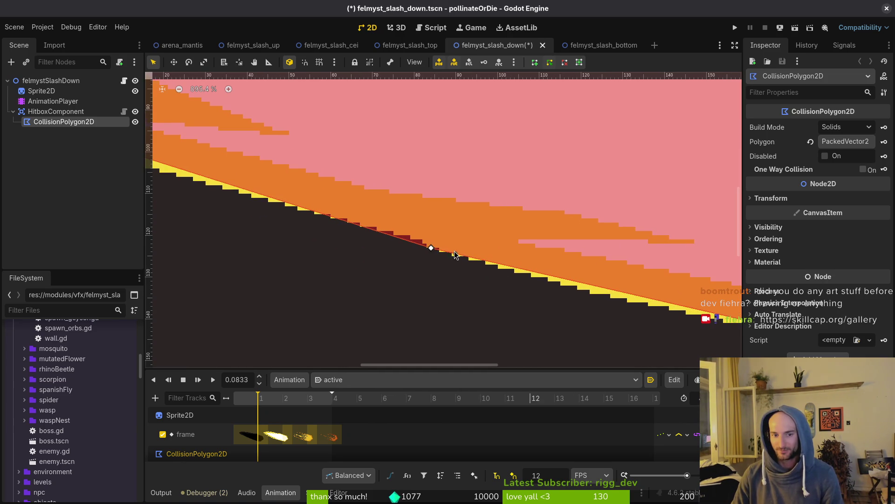
{"action": "scroll", "coordinate": [430, 249], "scroll_direction": "down", "scroll_amount": 3}
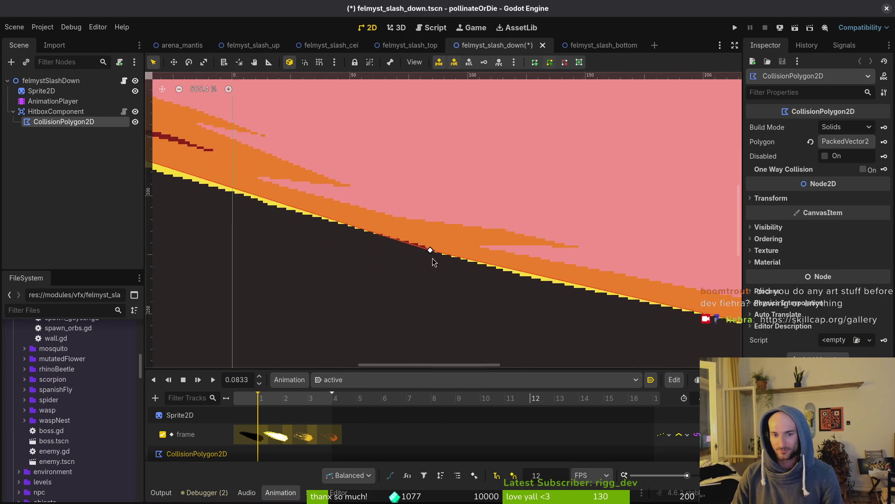
{"action": "left_click_drag", "start_coordinate": [432, 251], "coordinate": [463, 261]}
Pull the upper hitbox corner in to match the flames and save felmyst_slash_down
{"action": "scroll", "coordinate": [529, 266], "scroll_direction": "left", "scroll_amount": 10}
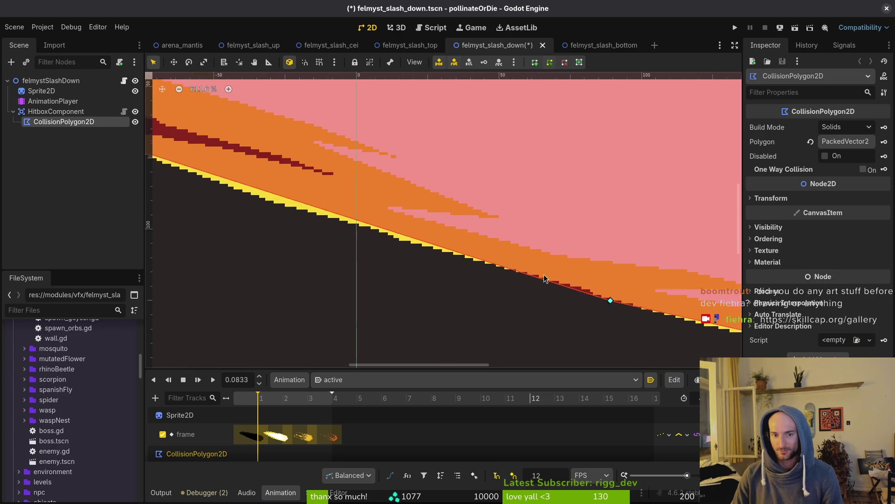
{"action": "scroll", "coordinate": [552, 282], "scroll_direction": "up", "scroll_amount": 2}
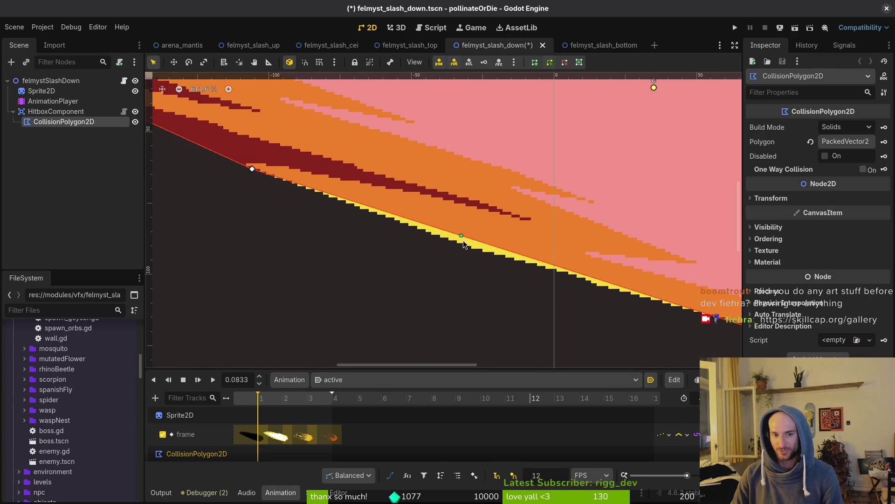
{"action": "scroll", "coordinate": [418, 226], "scroll_direction": "down", "scroll_amount": 5}
{"action": "scroll", "coordinate": [597, 248], "scroll_direction": "down", "scroll_amount": 5}
{"action": "scroll", "coordinate": [444, 210], "scroll_direction": "up", "scroll_amount": 5}
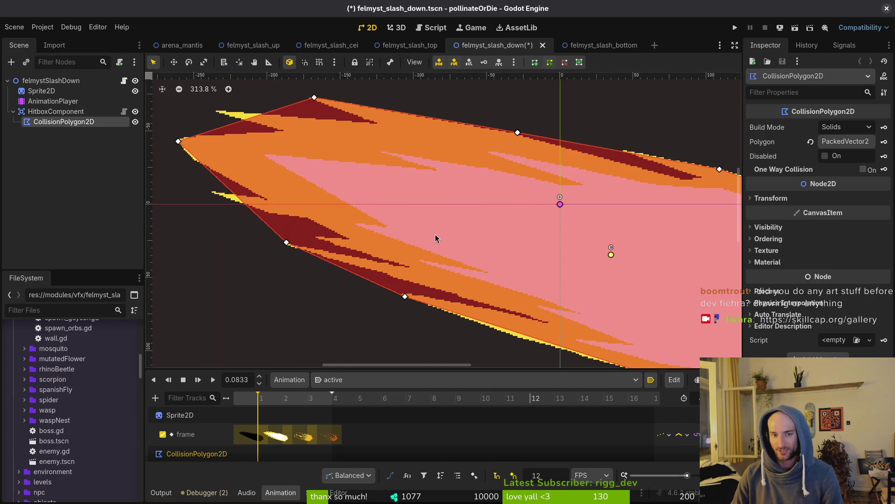
{"action": "scroll", "coordinate": [252, 157], "scroll_direction": "left", "scroll_amount": 2}
{"action": "scroll", "coordinate": [252, 157], "scroll_direction": "up", "scroll_amount": 1}
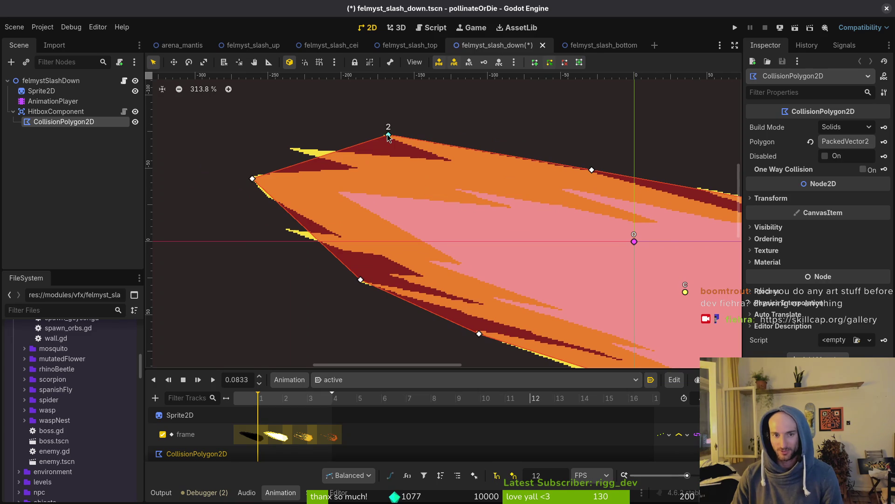
{"action": "left_click_drag", "start_coordinate": [389, 136], "coordinate": [453, 146]}
{"action": "scroll", "coordinate": [607, 206], "scroll_direction": "right", "scroll_amount": 8}
{"action": "scroll", "coordinate": [606, 207], "scroll_direction": "down", "scroll_amount": 2}
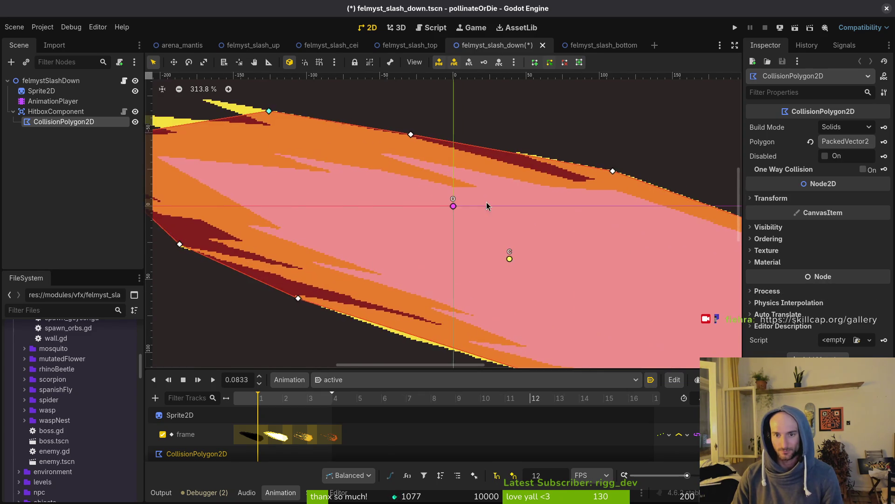
{"action": "key", "text": "Escape"}
{"action": "scroll", "coordinate": [530, 284], "scroll_direction": "up", "scroll_amount": 3}
{"action": "key", "text": "ctrl+s"}
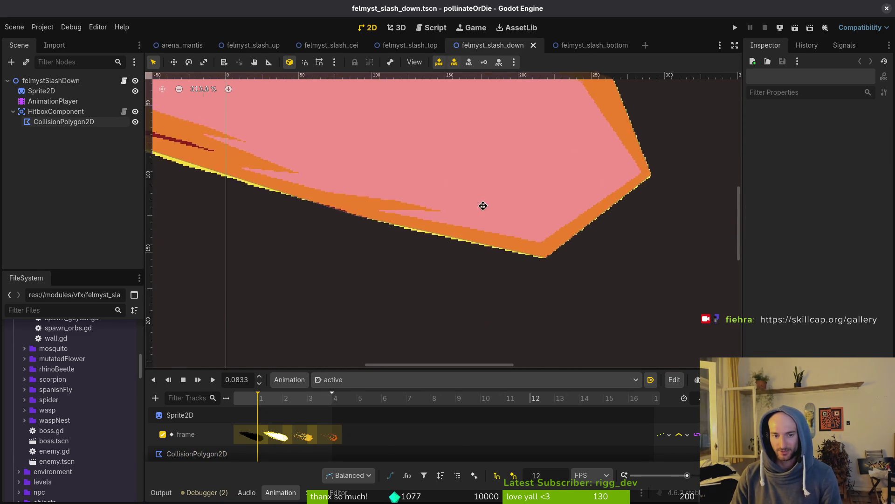
Lower the bottom hitbox vertex onto the slash edge, save again, and switch to felmyst_slash_bottom
{"action": "left_click", "coordinate": [548, 267]}
{"action": "scroll", "coordinate": [548, 266], "scroll_direction": "up", "scroll_amount": 3}
{"action": "left_click_drag", "start_coordinate": [548, 260], "coordinate": [546, 267]}
{"action": "key", "text": "ctrl+s"}
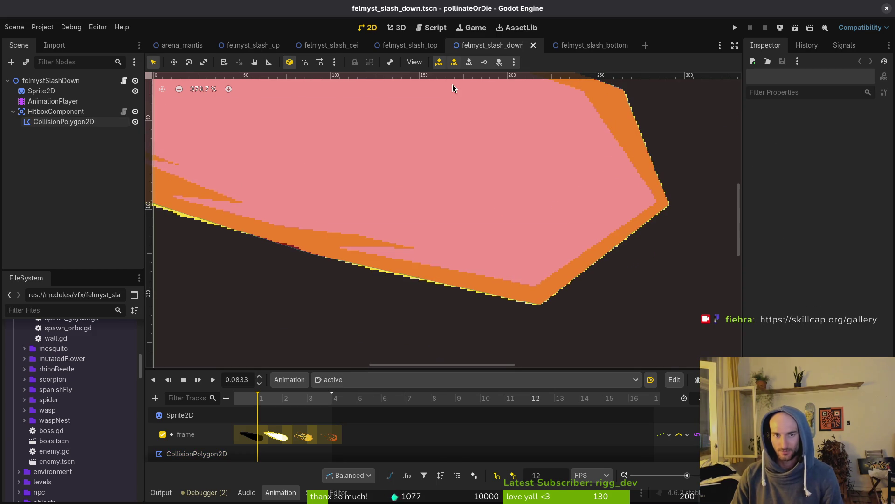
{"action": "left_click", "coordinate": [583, 45]}
Show the bottom slash's active animation on its fiery slash frame
{"action": "left_click", "coordinate": [334, 380]}
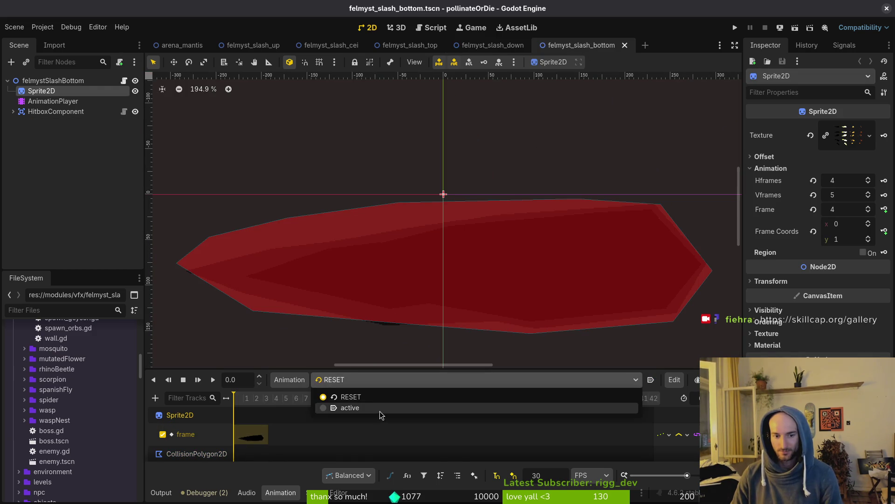
{"action": "left_click", "coordinate": [349, 407]}
{"action": "left_click", "coordinate": [258, 397]}
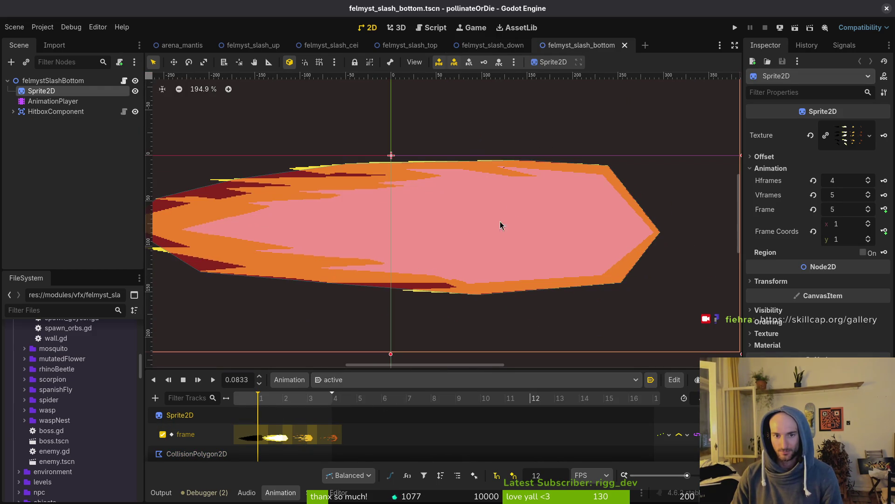
{"action": "scroll", "coordinate": [515, 210], "scroll_direction": "up", "scroll_amount": 2}
{"action": "scroll", "coordinate": [450, 256], "scroll_direction": "up", "scroll_amount": 2}
{"action": "scroll", "coordinate": [568, 291], "scroll_direction": "up", "scroll_amount": 2}
{"action": "scroll", "coordinate": [568, 290], "scroll_direction": "up", "scroll_amount": 1}
Move a bottom-slash hitbox vertex onto the slash's lower edge and save felmyst_slash_bottom
{"action": "left_click", "coordinate": [569, 291]}
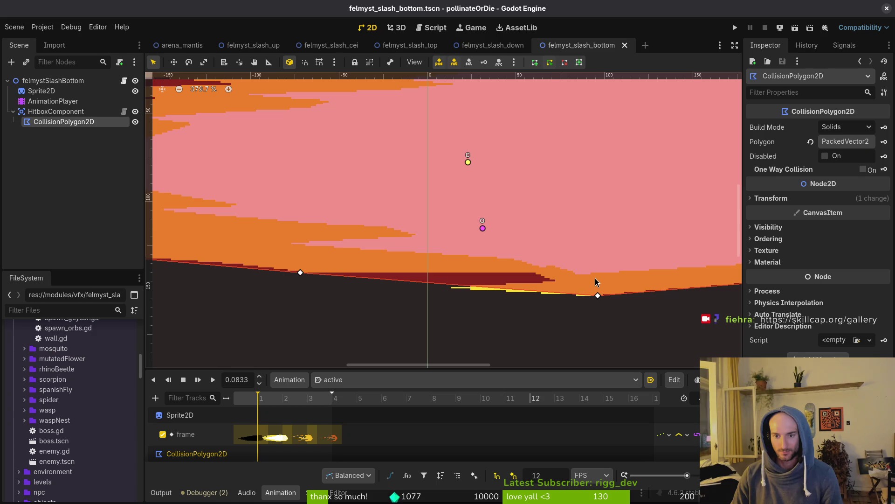
{"action": "left_click_drag", "start_coordinate": [590, 299], "coordinate": [592, 295]}
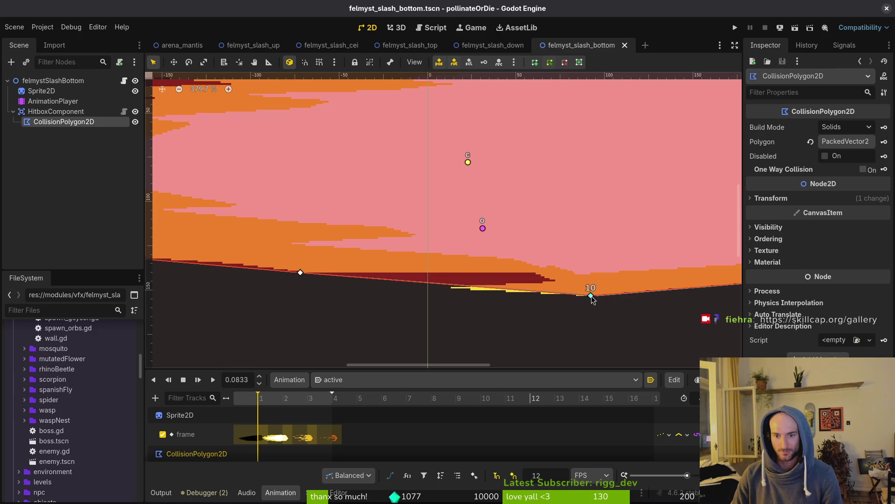
{"action": "scroll", "coordinate": [394, 242], "scroll_direction": "down", "scroll_amount": 2}
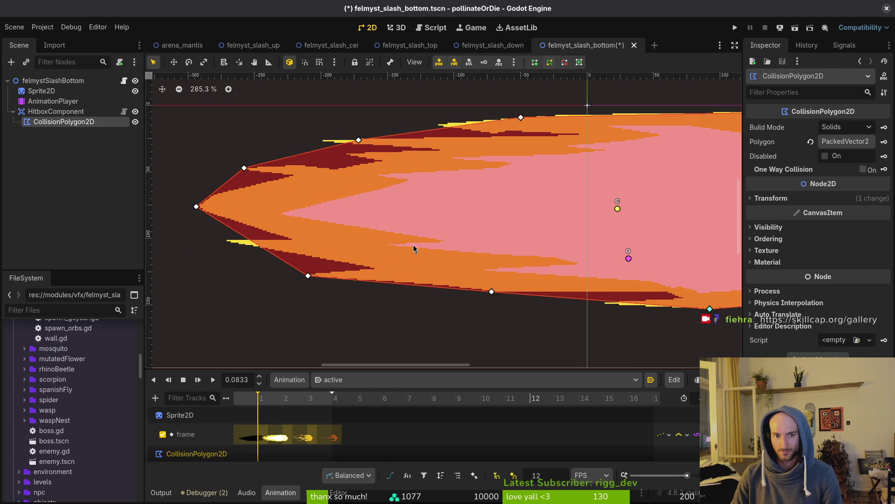
{"action": "scroll", "coordinate": [415, 245], "scroll_direction": "down", "scroll_amount": 3}
{"action": "key", "text": "ctrl+s"}
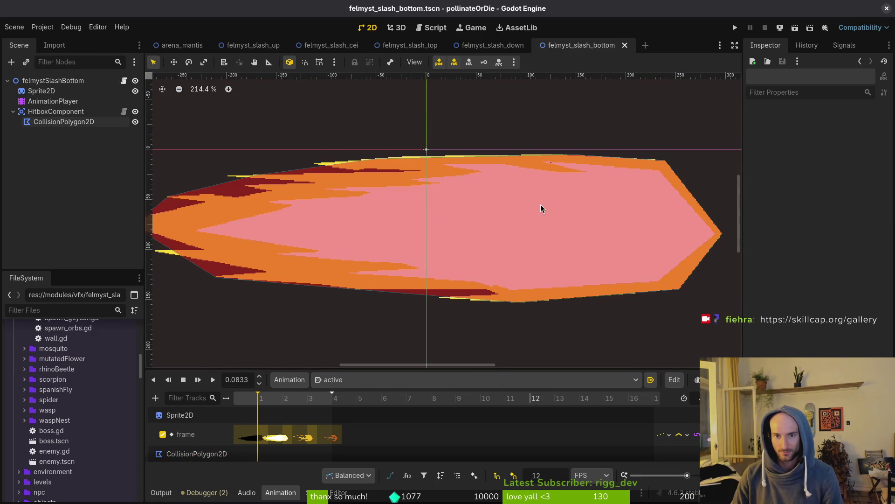
Close the up, cei, top and down slash scenes, leaving arena_mantis open
{"action": "scroll", "coordinate": [677, 272], "scroll_direction": "up", "scroll_amount": 9}
{"action": "scroll", "coordinate": [624, 298], "scroll_direction": "down", "scroll_amount": 3}
{"action": "scroll", "coordinate": [603, 207], "scroll_direction": "up", "scroll_amount": 3}
{"action": "scroll", "coordinate": [521, 259], "scroll_direction": "up", "scroll_amount": 3}
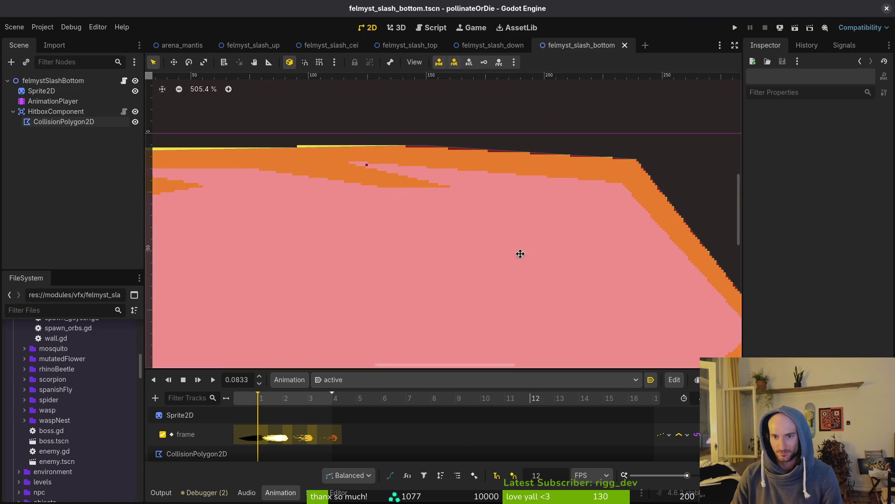
{"action": "scroll", "coordinate": [521, 259], "scroll_direction": "down", "scroll_amount": 2}
{"action": "middle_click", "coordinate": [244, 45]}
{"action": "middle_click", "coordinate": [243, 45]}
{"action": "middle_click", "coordinate": [244, 45]}
{"action": "middle_click", "coordinate": [243, 45]}
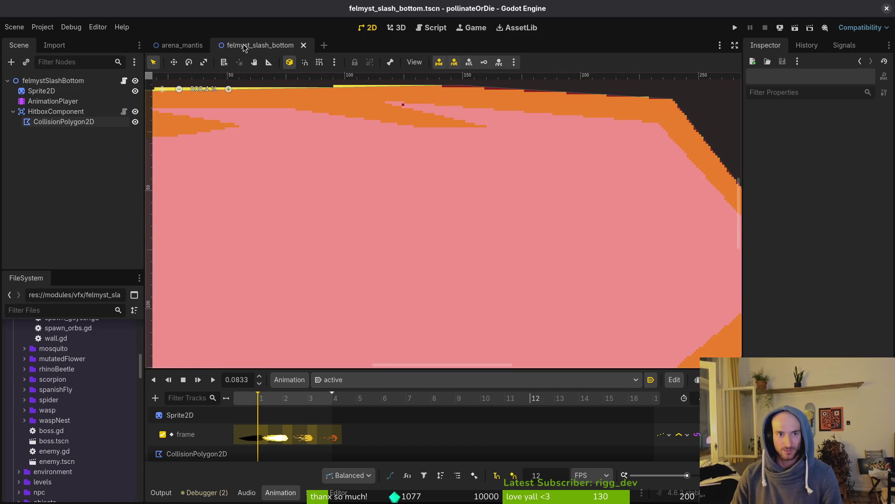
{"action": "middle_click", "coordinate": [243, 45]}
{"action": "key", "text": "ctrl+s"}
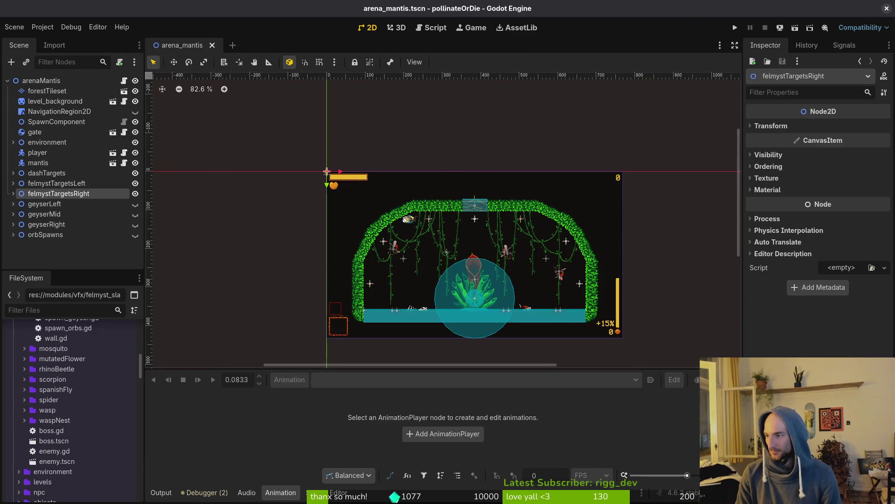
In tig status, stage the changed felmyst slash .tscn files
{"action": "key", "text": "super+2"}
{"action": "type", "text": "tig status"}
{"action": "key", "text": "Return"}
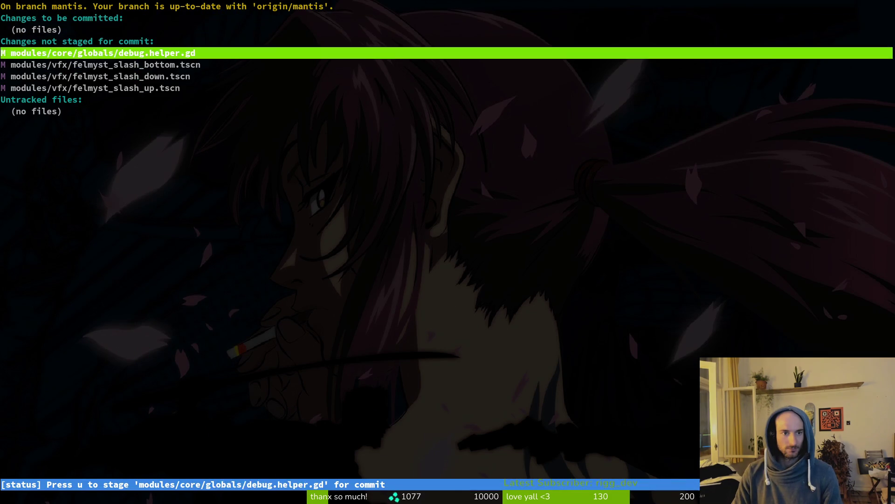
{"action": "key", "text": "Down"}
{"action": "key", "text": "Down"}
{"action": "key", "text": "u"}
{"action": "key", "text": "u"}
{"action": "key", "text": "u"}
Commit the staged scenes as "updated felmyst vfx" and push to the mantis branch
{"action": "type", "text": "qgit com"}
{"action": "key", "text": "BackSpace"}
{"action": "key", "text": "BackSpace"}
{"action": "type", "text": "ommit -m \"updated felmyst vfx\""}
{"action": "key", "text": "Return"}
{"action": "type", "text": "git push"}
{"action": "key", "text": "Return"}
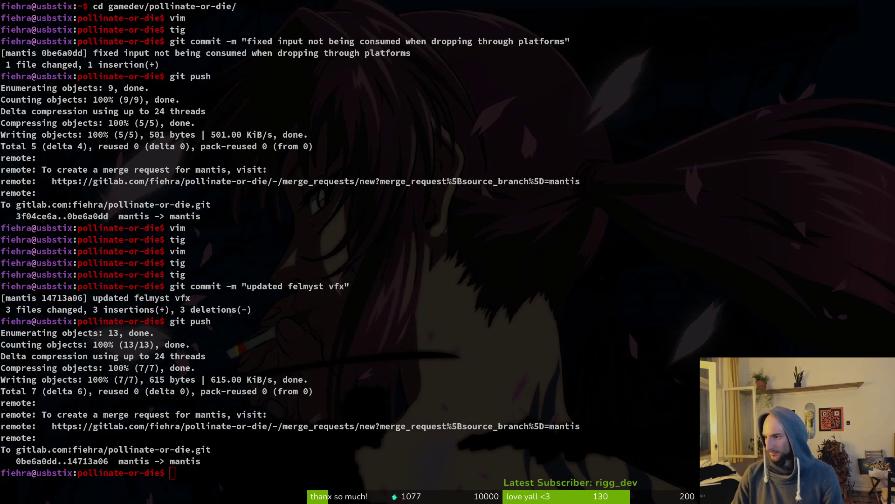
{"action": "key", "text": "alt+Tab"}
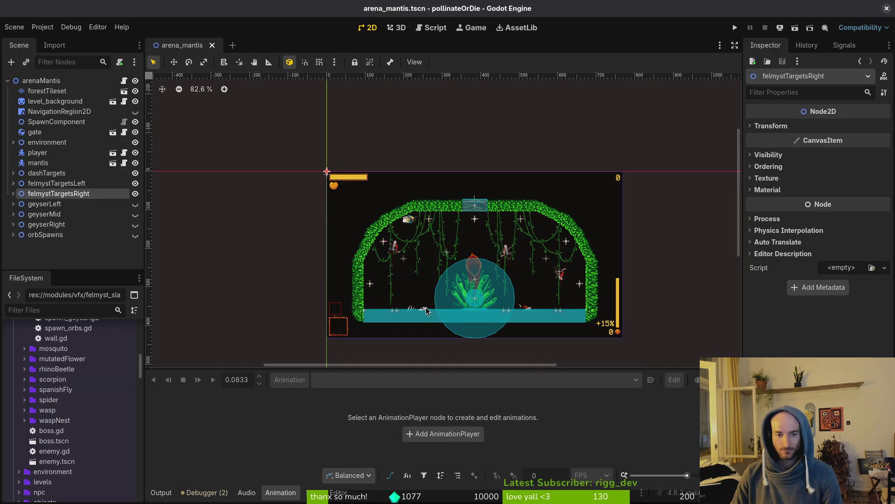
Clear the node selection, save arena_mantis, and bring up the GitLab browser window
{"action": "left_click", "coordinate": [70, 257]}
{"action": "key", "text": "ctrl+s"}
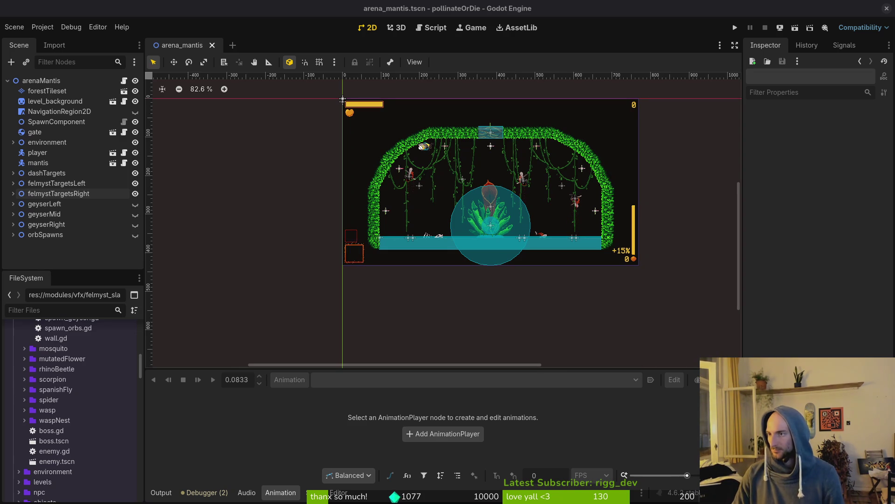
{"action": "key", "text": "alt+Tab"}
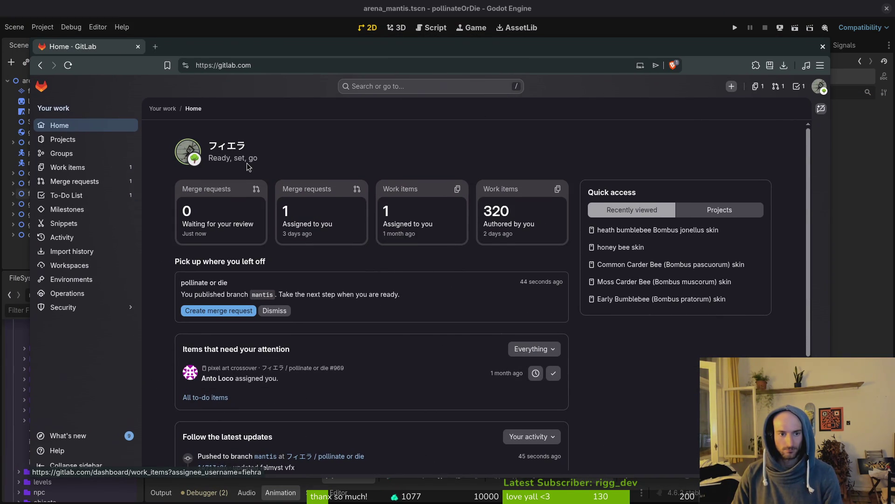
Go from the pollinate or die project's work items to its Plan > Milestones page
{"action": "left_click_drag", "start_coordinate": [255, 47], "coordinate": [265, 39]}
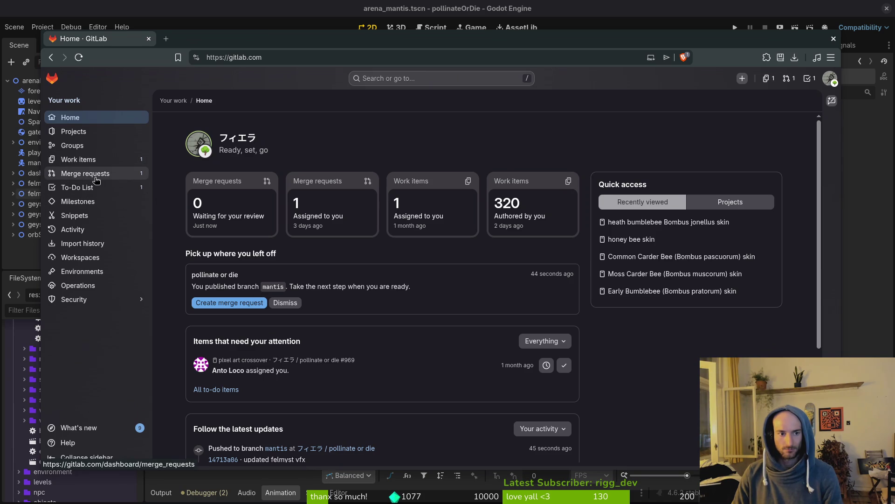
{"action": "left_click", "coordinate": [337, 447]}
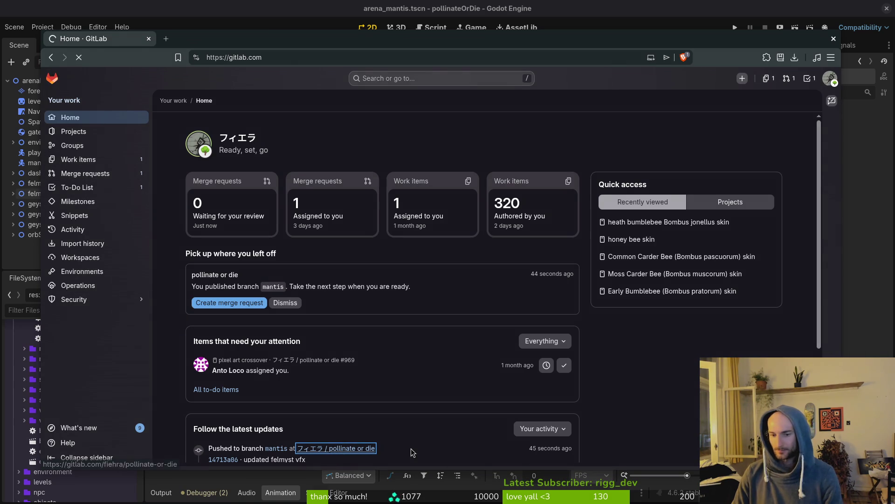
{"action": "left_click", "coordinate": [103, 148]}
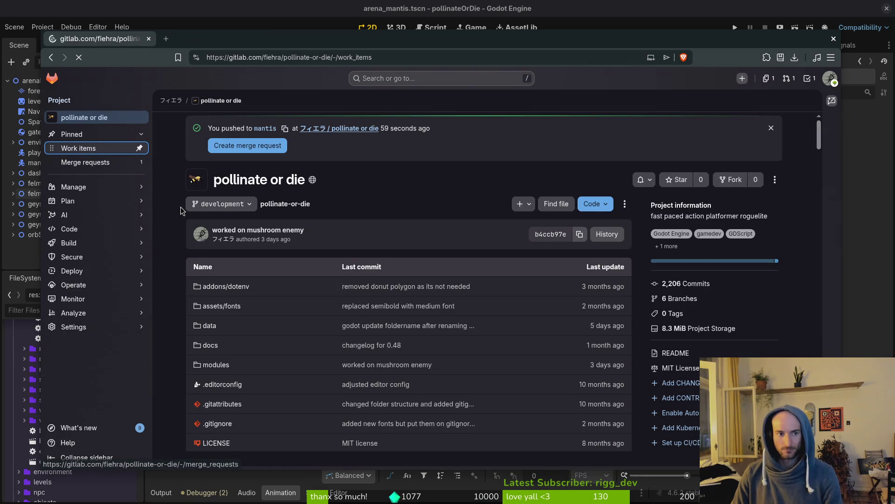
{"action": "mouse_move", "coordinate": [93, 222]}
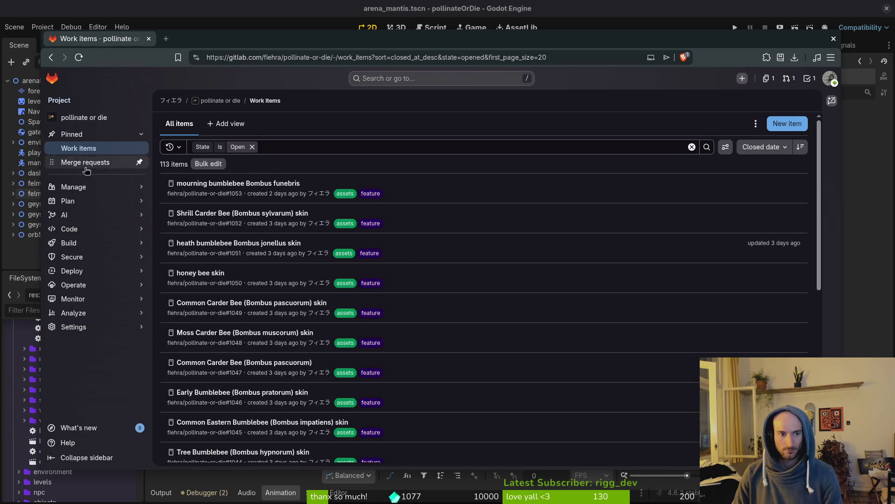
{"action": "mouse_move", "coordinate": [97, 203]}
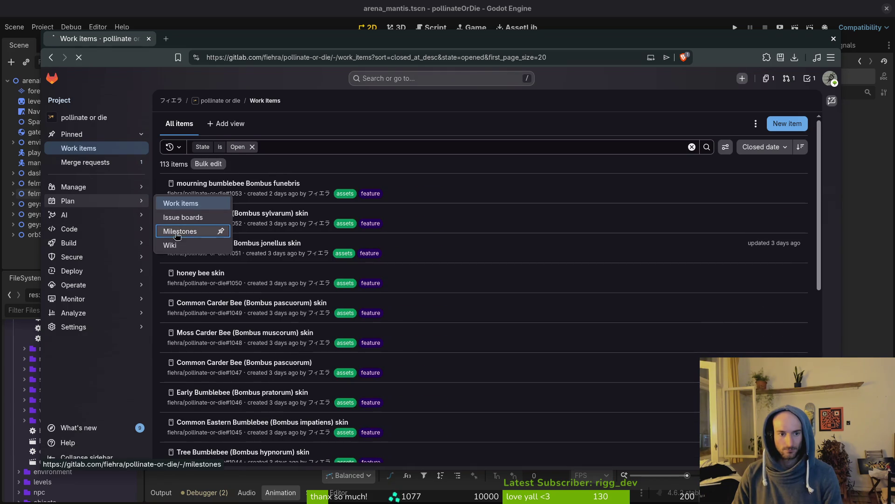
{"action": "left_click", "coordinate": [219, 231]}
Open the steam nextfest demo (forest area) milestone and send issues #1043 and #1042 to background tabs
{"action": "left_click", "coordinate": [240, 147]}
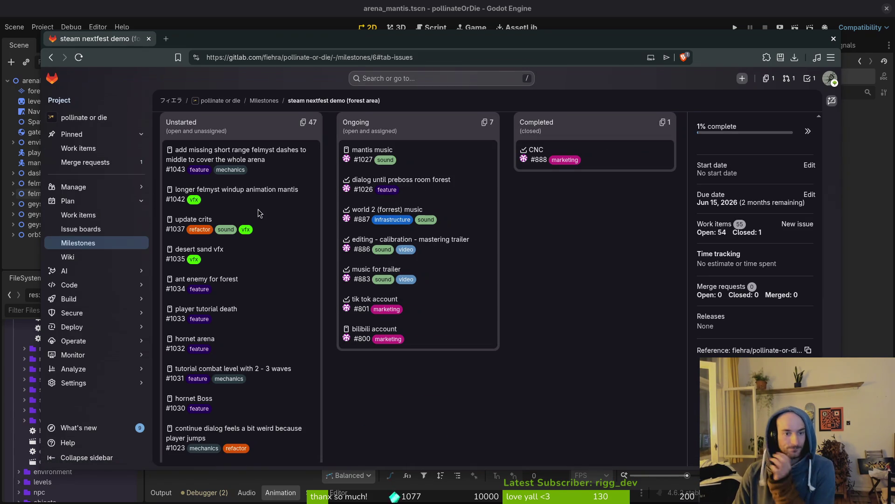
{"action": "middle_click", "coordinate": [250, 163]}
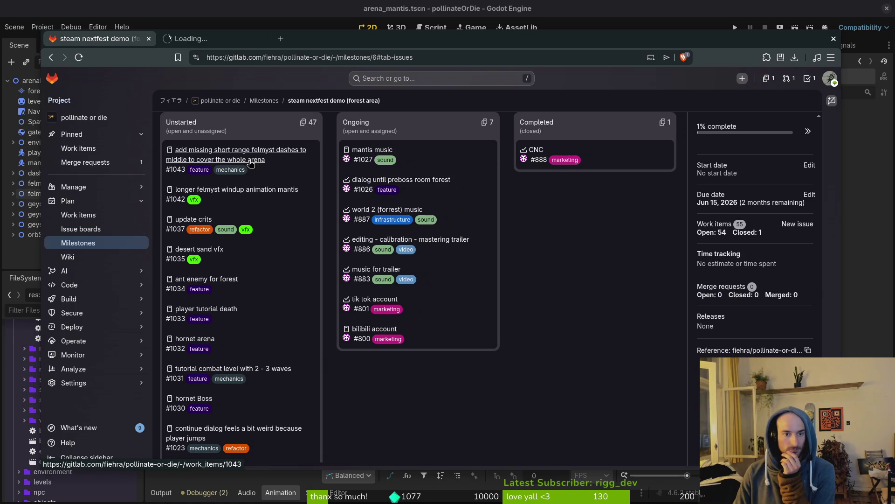
{"action": "middle_click", "coordinate": [235, 190]}
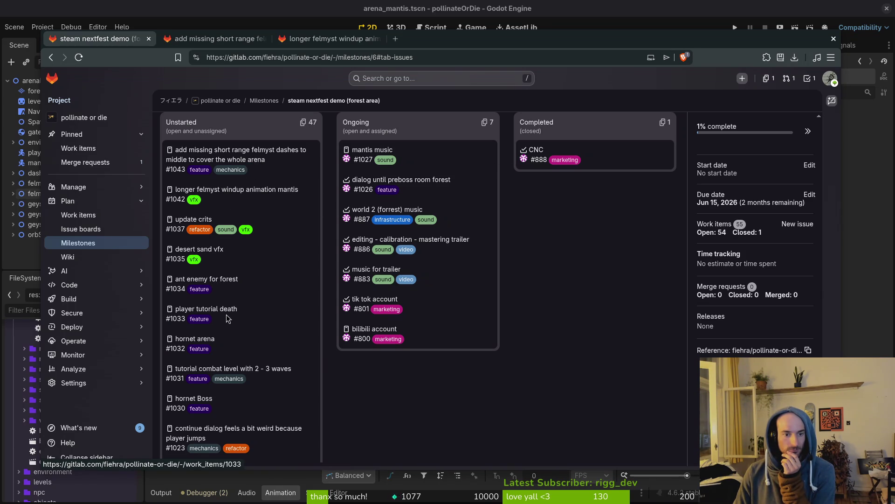
Scroll down through the milestone's Unstarted column of work items
{"action": "scroll", "coordinate": [272, 316], "scroll_direction": "down", "scroll_amount": 2}
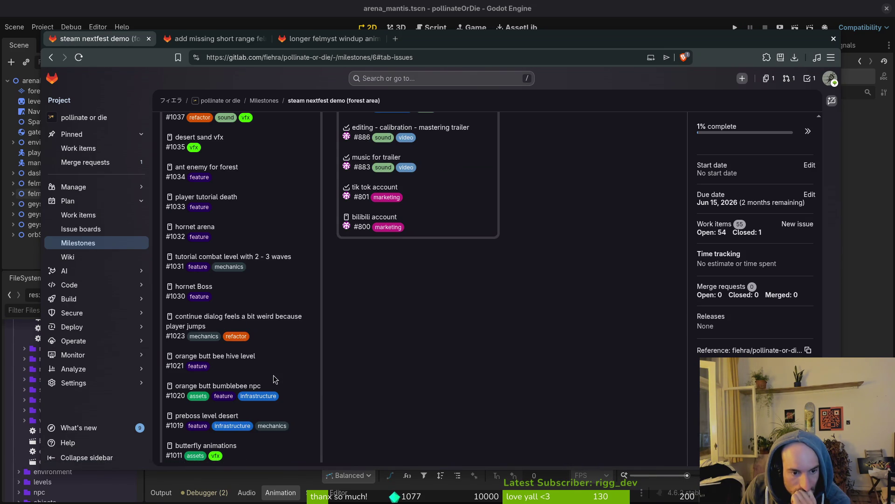
{"action": "scroll", "coordinate": [275, 378], "scroll_direction": "down", "scroll_amount": 2}
{"action": "scroll", "coordinate": [292, 405], "scroll_direction": "down", "scroll_amount": 1}
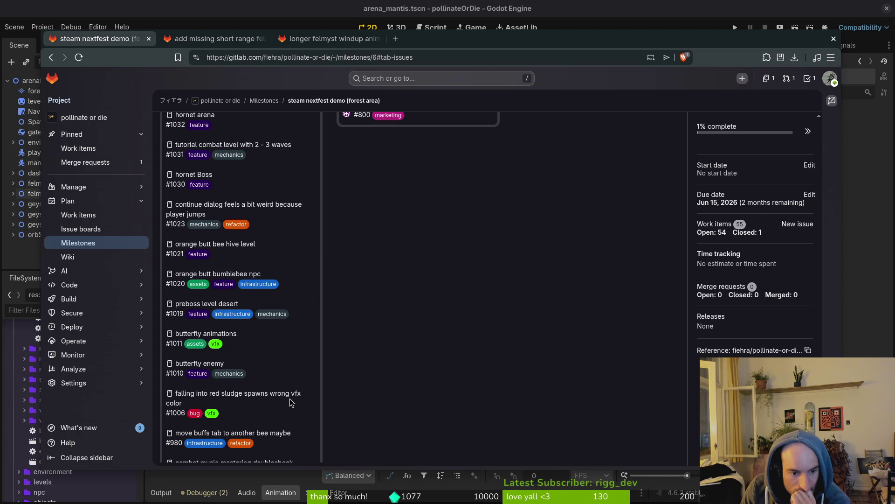
{"action": "scroll", "coordinate": [286, 415], "scroll_direction": "down", "scroll_amount": 1}
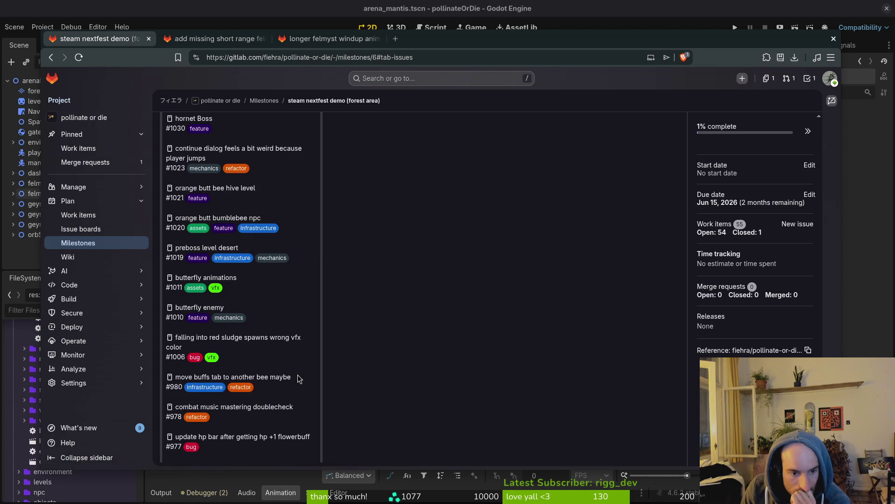
{"action": "scroll", "coordinate": [314, 380], "scroll_direction": "down", "scroll_amount": 1}
{"action": "scroll", "coordinate": [312, 412], "scroll_direction": "down", "scroll_amount": 1}
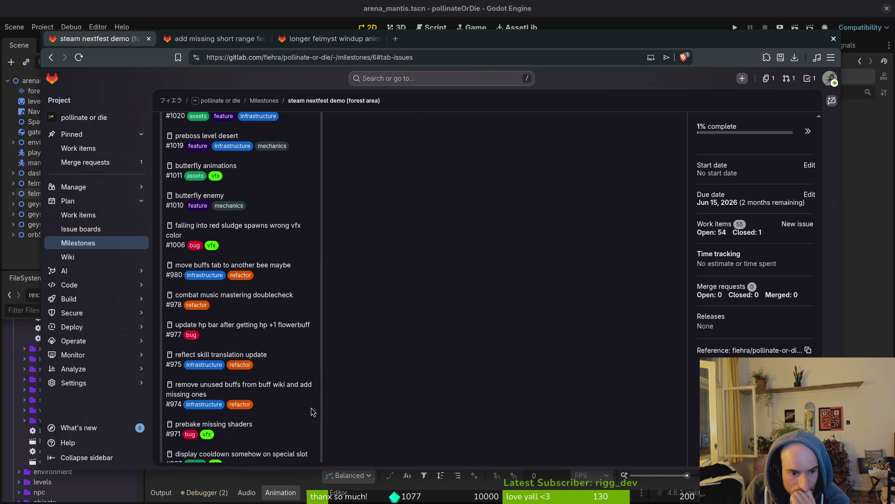
{"action": "scroll", "coordinate": [312, 411], "scroll_direction": "down", "scroll_amount": 1}
{"action": "scroll", "coordinate": [309, 411], "scroll_direction": "down", "scroll_amount": 2}
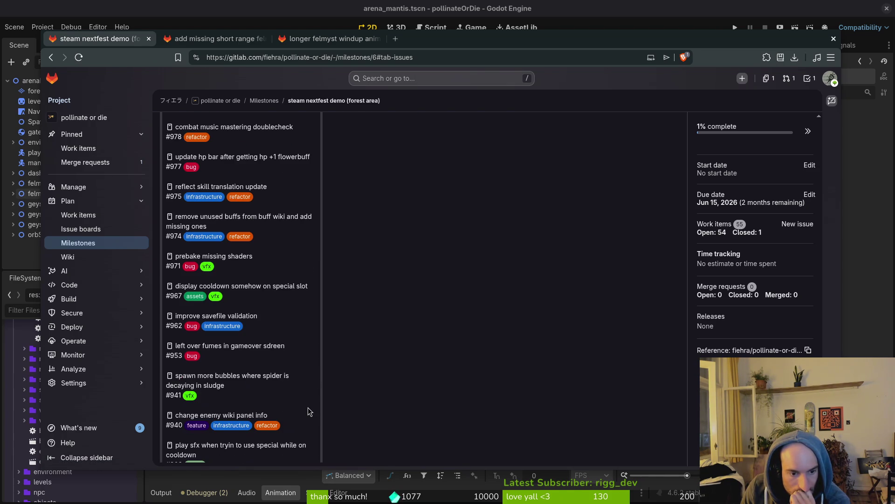
{"action": "scroll", "coordinate": [308, 411], "scroll_direction": "down", "scroll_amount": 1}
{"action": "scroll", "coordinate": [308, 412], "scroll_direction": "down", "scroll_amount": 1}
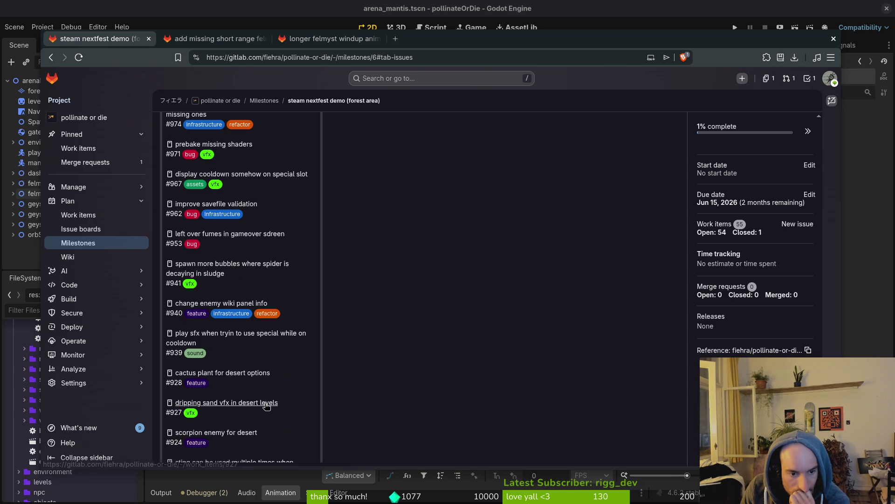
{"action": "scroll", "coordinate": [304, 388], "scroll_direction": "down", "scroll_amount": 1}
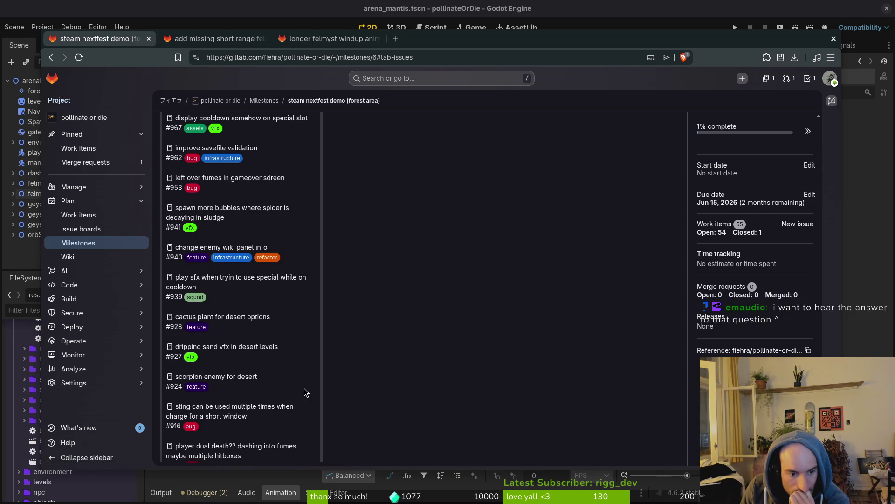
{"action": "scroll", "coordinate": [304, 388], "scroll_direction": "down", "scroll_amount": 2}
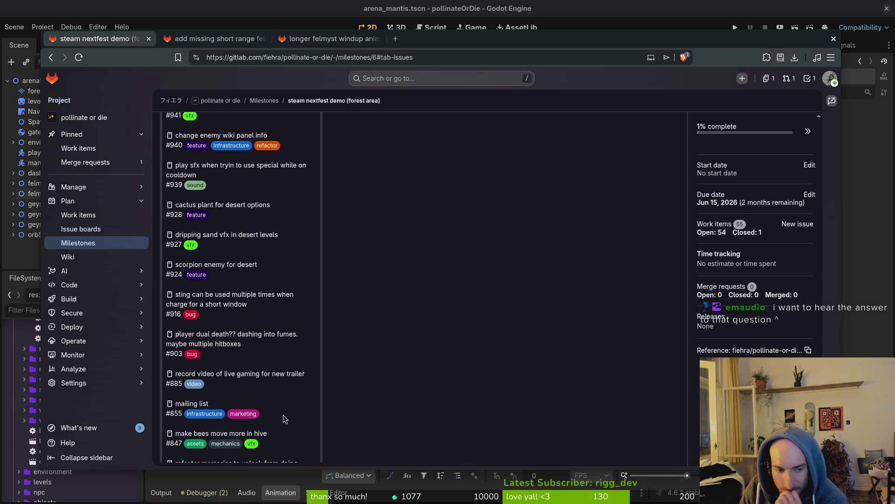
{"action": "scroll", "coordinate": [295, 404], "scroll_direction": "down", "scroll_amount": 1}
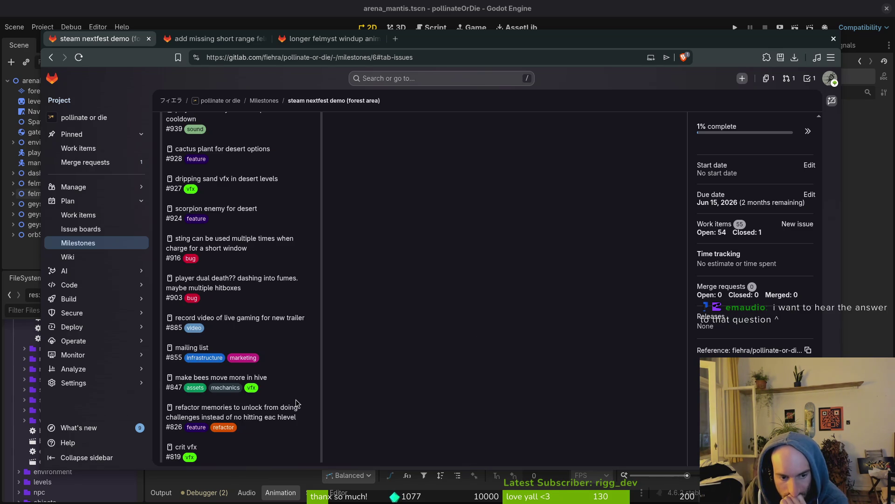
{"action": "scroll", "coordinate": [297, 404], "scroll_direction": "down", "scroll_amount": 1}
{"action": "scroll", "coordinate": [298, 403], "scroll_direction": "down", "scroll_amount": 1}
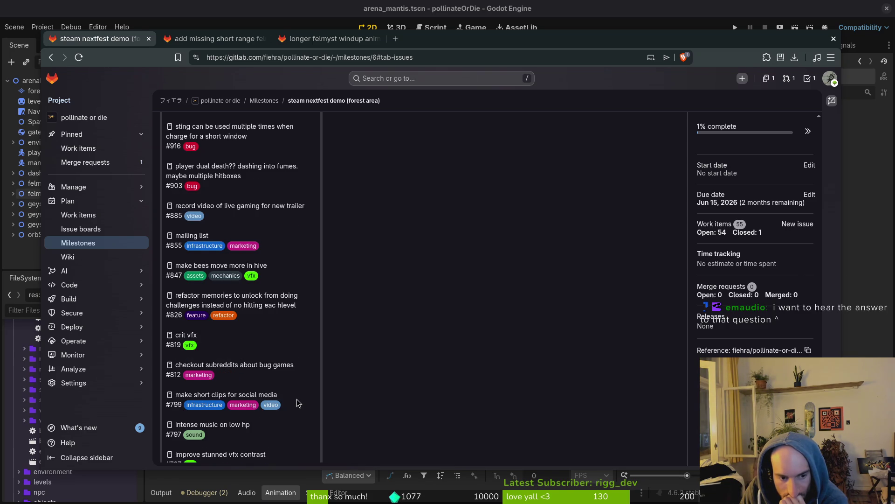
{"action": "scroll", "coordinate": [296, 399], "scroll_direction": "down", "scroll_amount": 1}
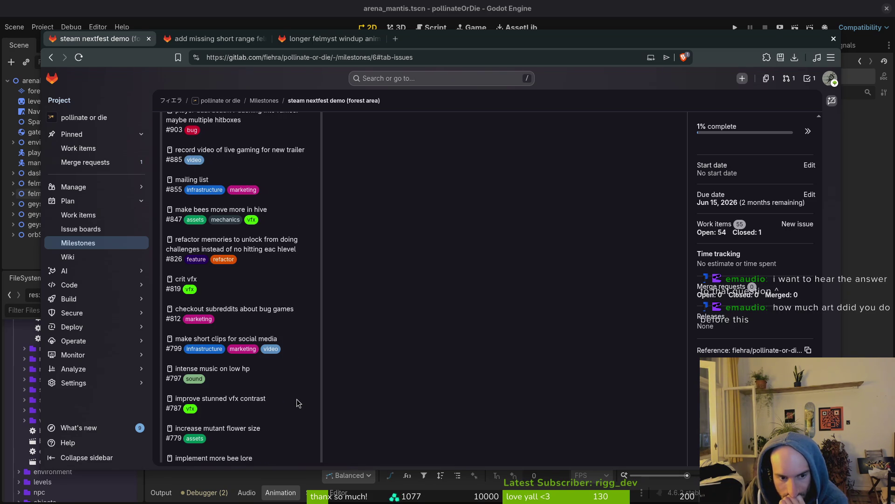
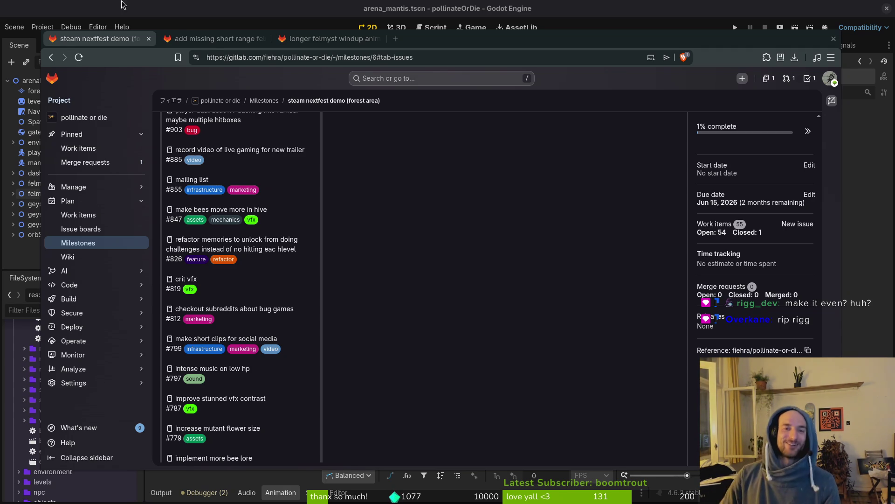
Open the 'player respawn animation from larvae' work item from the milestone and select its title
{"action": "mouse_move", "coordinate": [527, 37]}
{"action": "left_mouse_down"}
{"action": "mouse_move", "coordinate": [559, 34]}
{"action": "mouse_move", "coordinate": [551, 32]}
{"action": "left_mouse_up"}
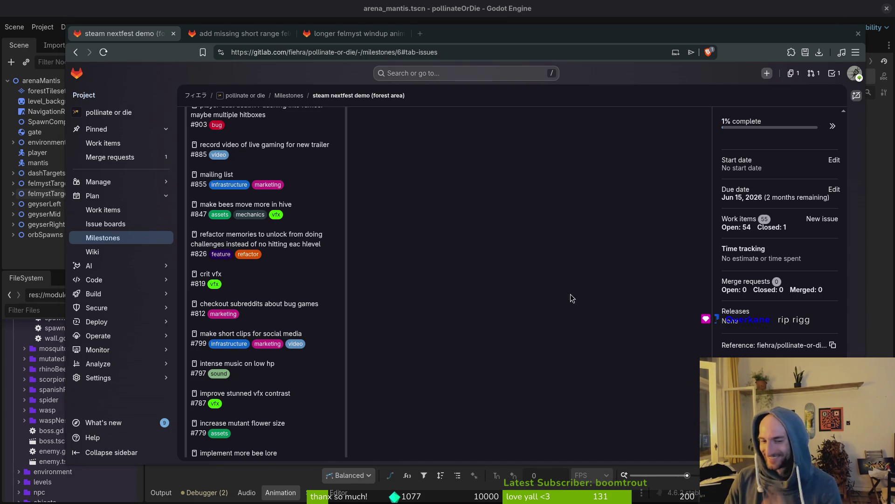
{"action": "scroll", "coordinate": [292, 280], "scroll_direction": "down", "scroll_amount": 2}
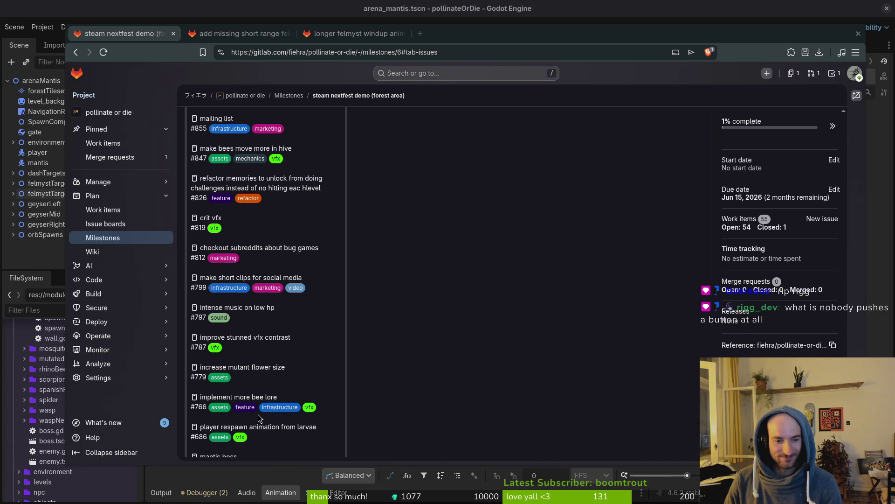
{"action": "scroll", "coordinate": [275, 414], "scroll_direction": "down", "scroll_amount": 2}
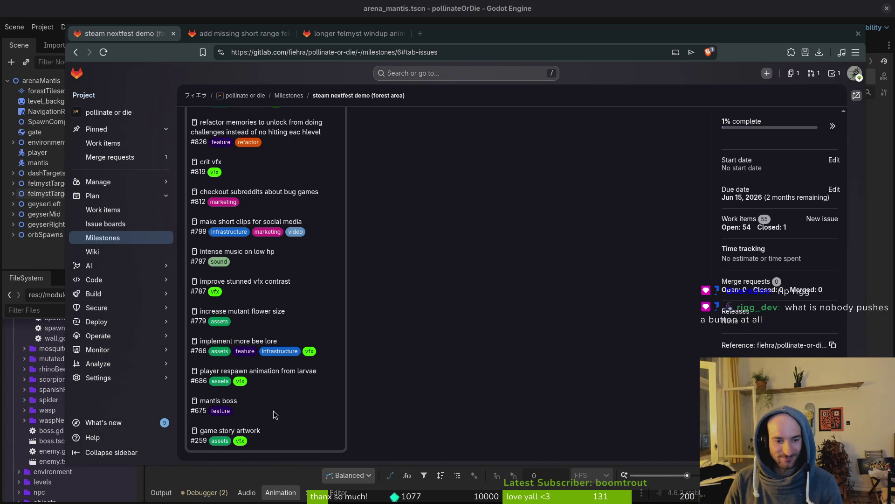
{"action": "left_click", "coordinate": [275, 376]}
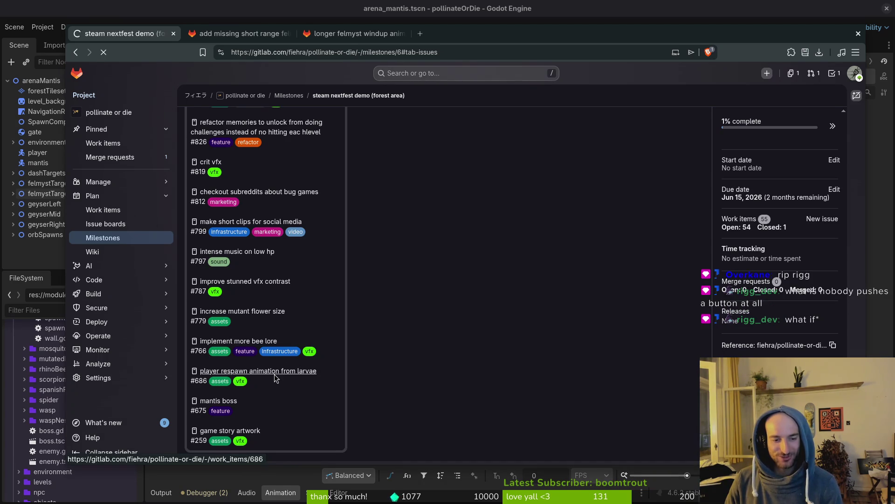
{"action": "left_click_drag", "start_coordinate": [469, 126], "coordinate": [257, 124]}
Tidy the felmyst issue tabs, return to the respawn issue, and tuck the browser away
{"action": "left_click", "coordinate": [261, 33]}
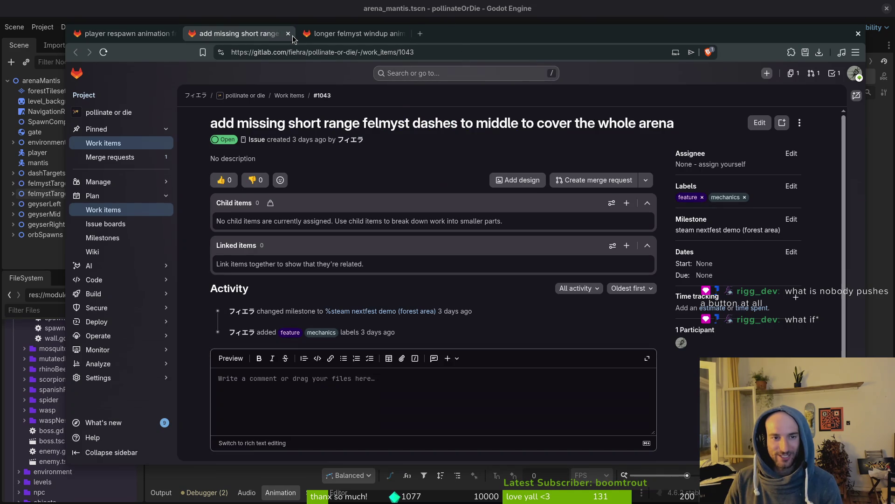
{"action": "left_click", "coordinate": [288, 33]}
{"action": "left_click", "coordinate": [287, 34]}
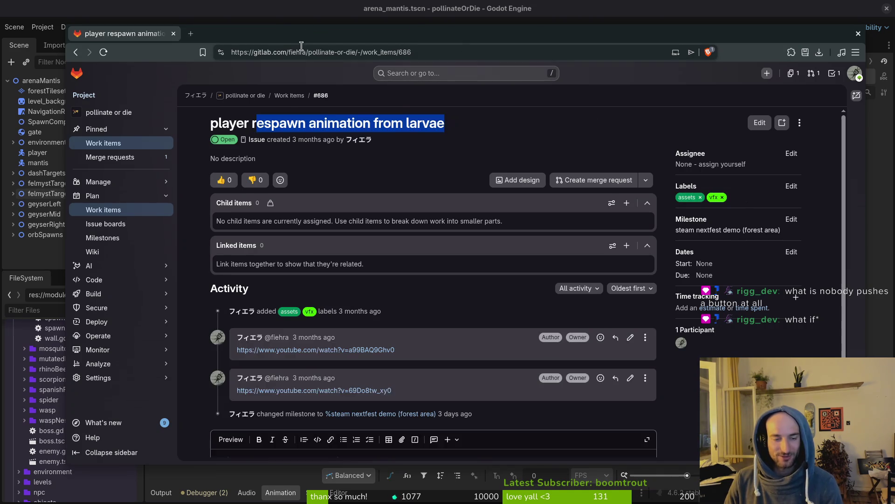
{"action": "key", "text": "ctrl+shift+t"}
{"action": "key", "text": "ctrl+shift+t"}
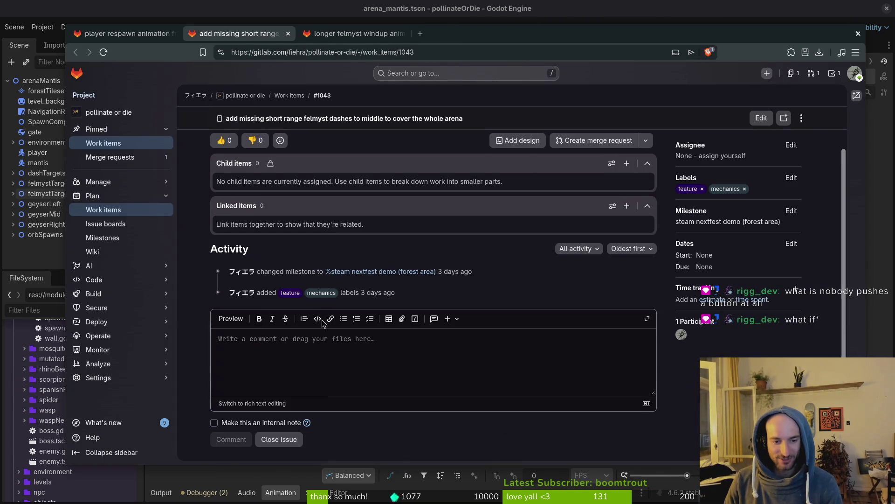
{"action": "left_click", "coordinate": [284, 439]}
{"action": "left_click", "coordinate": [353, 34]}
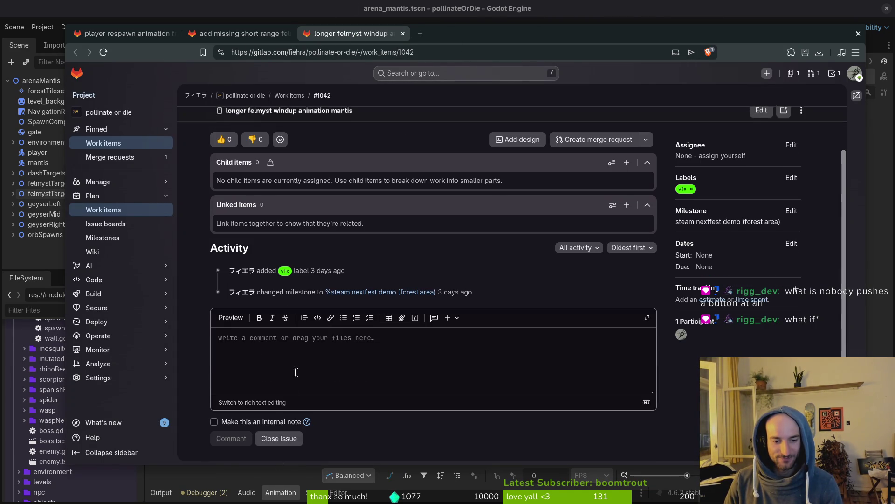
{"action": "left_click", "coordinate": [151, 34]}
{"action": "key", "text": "super+b"}
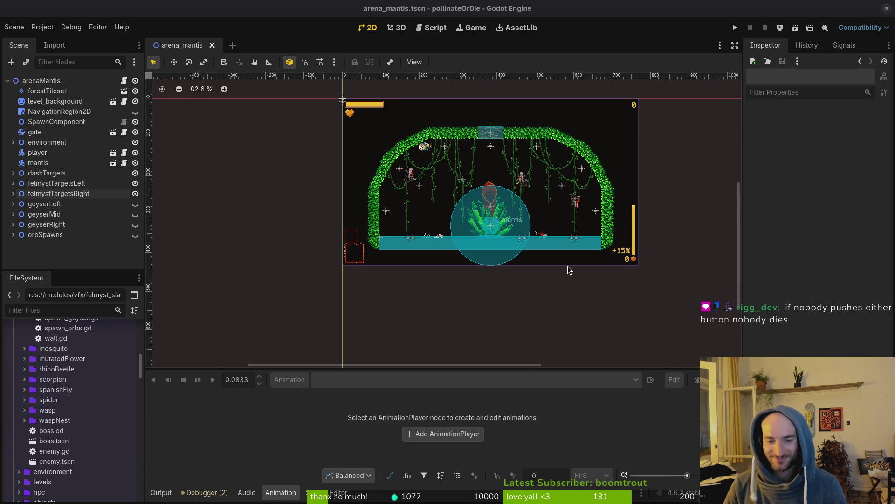
Pan around the arena_mantis viewport, then switch to the Aseprite window
{"action": "scroll", "coordinate": [521, 263], "scroll_direction": "up", "scroll_amount": 3}
{"action": "scroll", "coordinate": [520, 263], "scroll_direction": "right", "scroll_amount": 3}
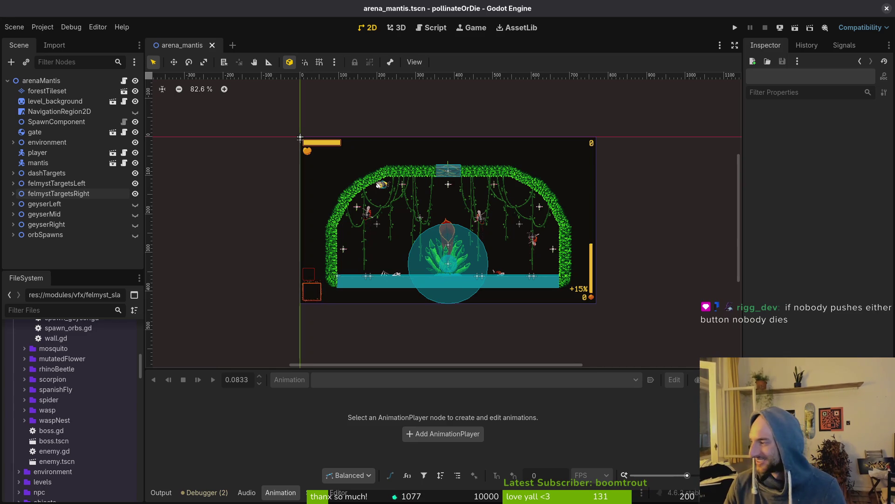
{"action": "scroll", "coordinate": [485, 326], "scroll_direction": "down", "scroll_amount": 1}
{"action": "scroll", "coordinate": [485, 326], "scroll_direction": "left", "scroll_amount": 1}
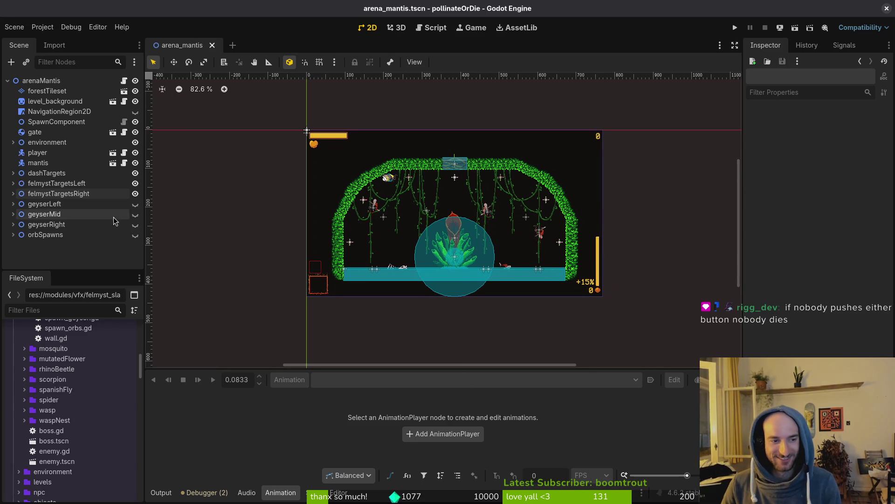
{"action": "key", "text": "alt+Tab"}
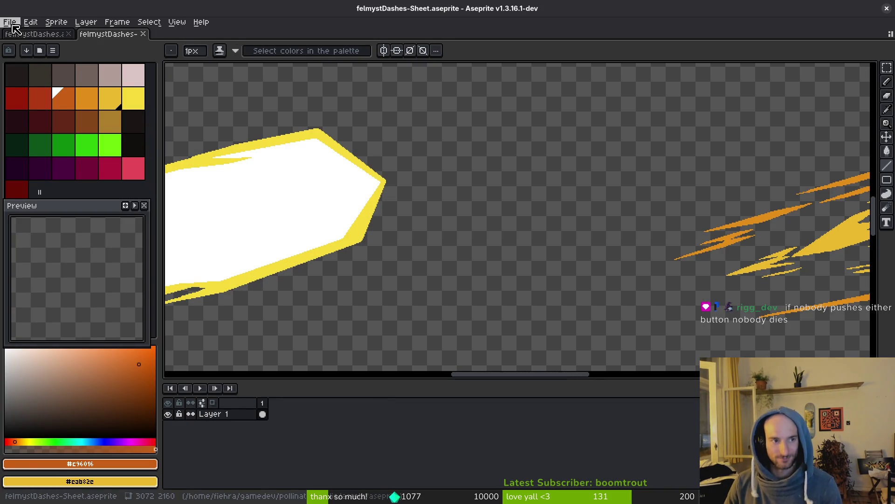
Open bumblebeeUpdated.aseprite from the assets' aseprite sprites folder
{"action": "left_click", "coordinate": [10, 22]}
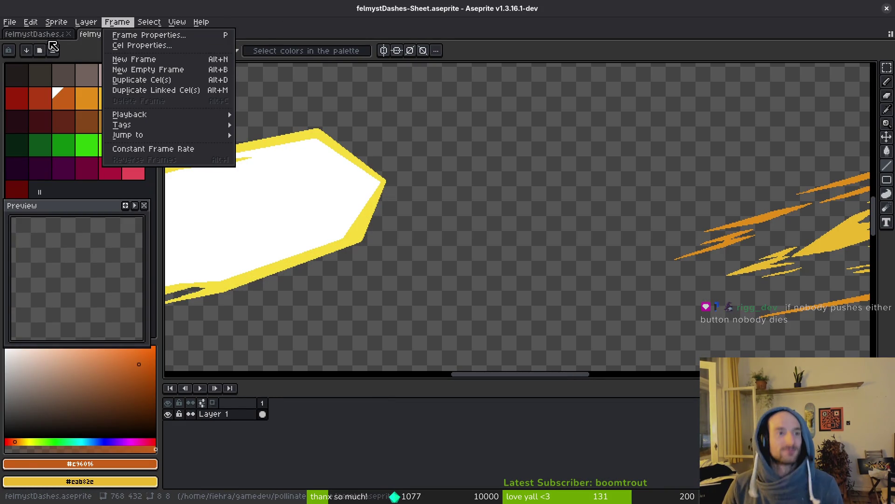
{"action": "left_click", "coordinate": [49, 38]}
{"action": "left_click", "coordinate": [10, 22]}
{"action": "left_click", "coordinate": [23, 45]}
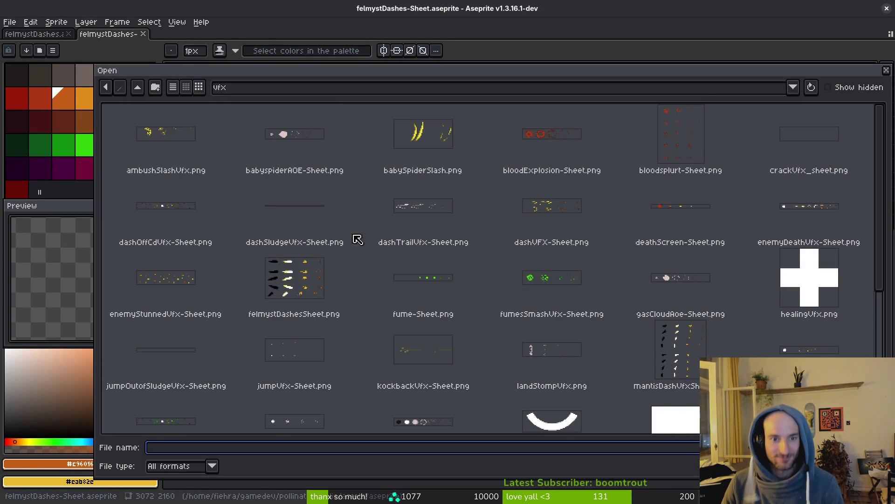
{"action": "left_click", "coordinate": [138, 89]}
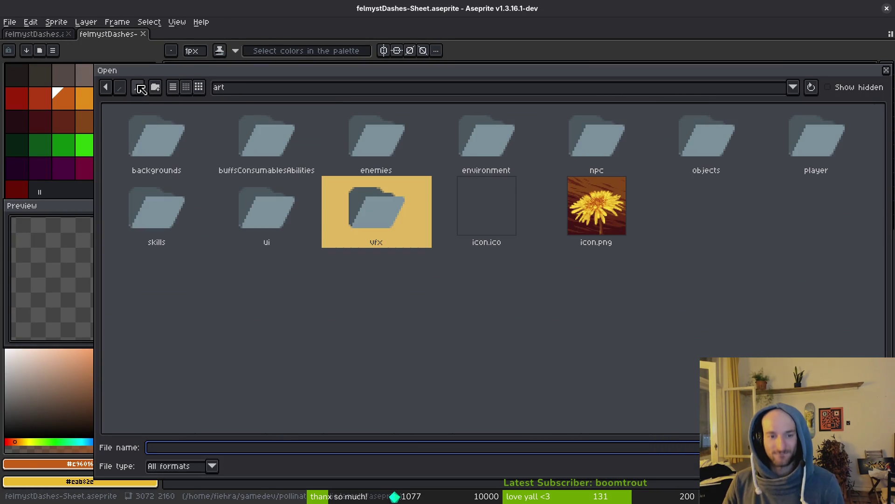
{"action": "left_click", "coordinate": [140, 89]}
{"action": "double_click", "coordinate": [182, 141]}
{"action": "left_click", "coordinate": [696, 380]}
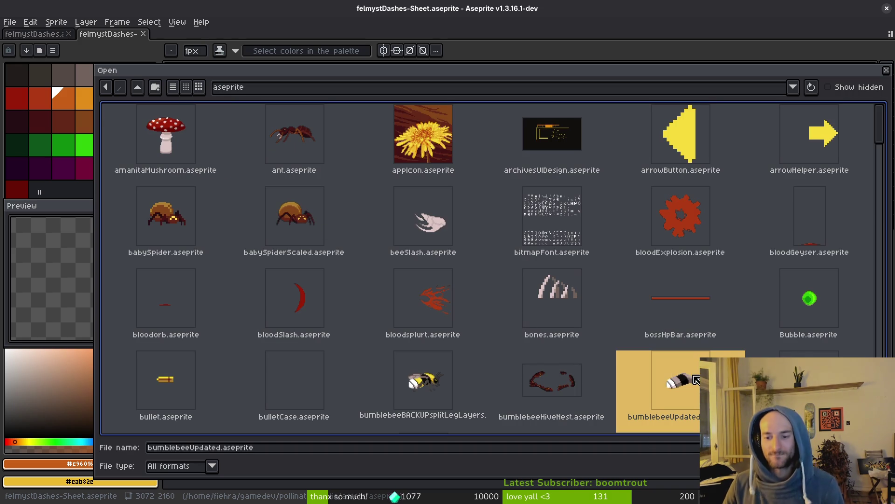
{"action": "double_click", "coordinate": [696, 380]}
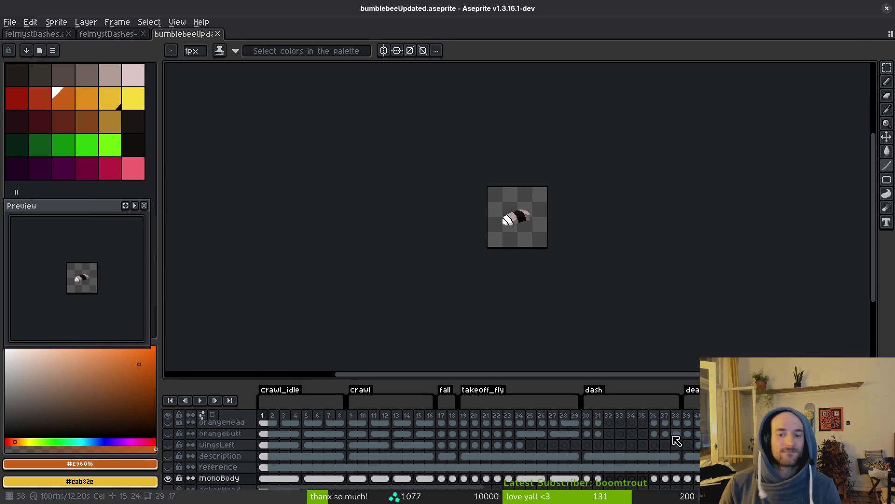
Insert new empty frames after frame 113, following the smokebomb animation, with the timeline enlarged
{"action": "scroll", "coordinate": [395, 462], "scroll_direction": "up", "scroll_amount": 1}
{"action": "scroll", "coordinate": [615, 454], "scroll_direction": "right", "scroll_amount": 10}
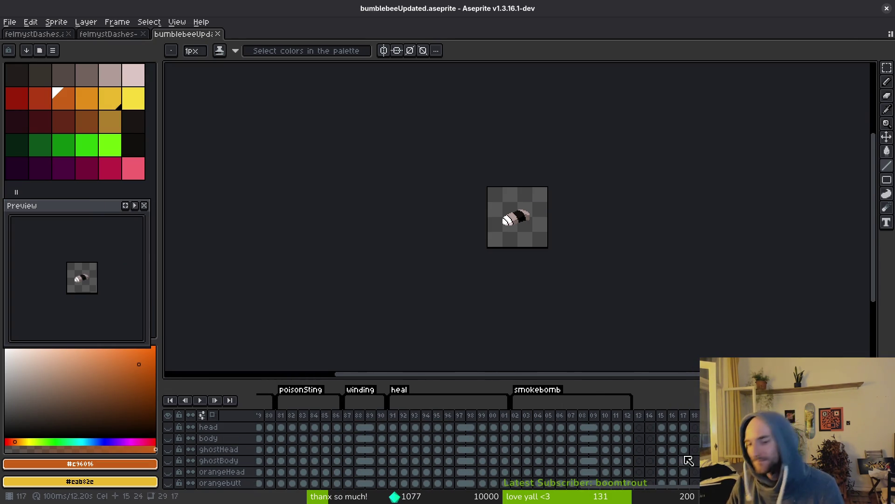
{"action": "scroll", "coordinate": [633, 439], "scroll_direction": "up", "scroll_amount": 1}
{"action": "scroll", "coordinate": [638, 446], "scroll_direction": "right", "scroll_amount": 1}
{"action": "left_click", "coordinate": [619, 418]}
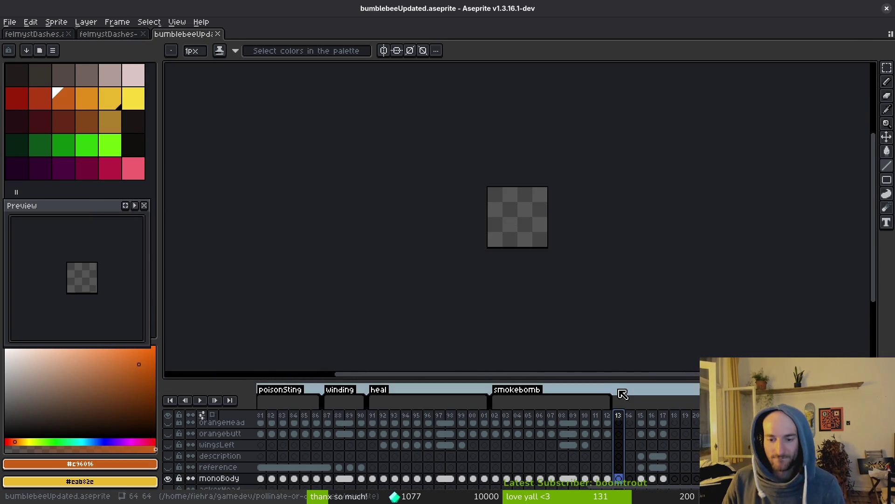
{"action": "left_click_drag", "start_coordinate": [617, 382], "coordinate": [618, 196]}
{"action": "key", "text": "alt+n"}
{"action": "key", "text": "alt+n"}
{"action": "key", "text": "alt+n"}
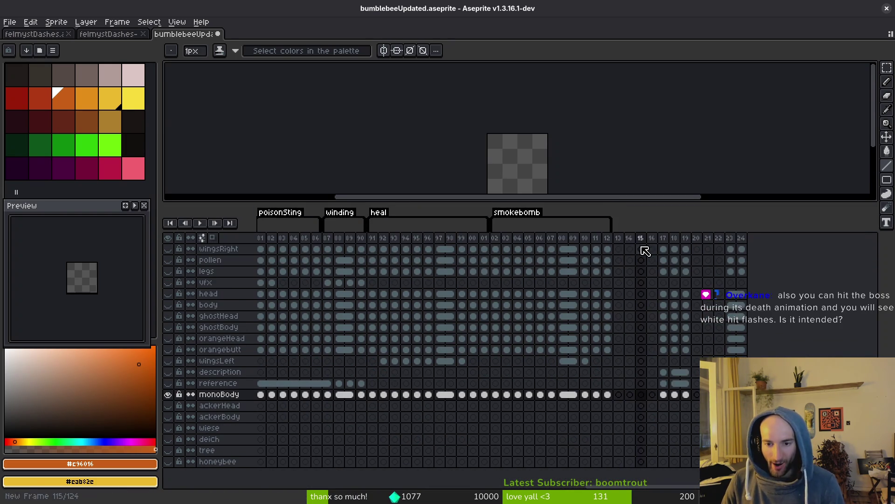
Tag frames 113–119 as 'respawn' and save the sprite sheet
{"action": "left_click_drag", "start_coordinate": [618, 237], "coordinate": [665, 244]}
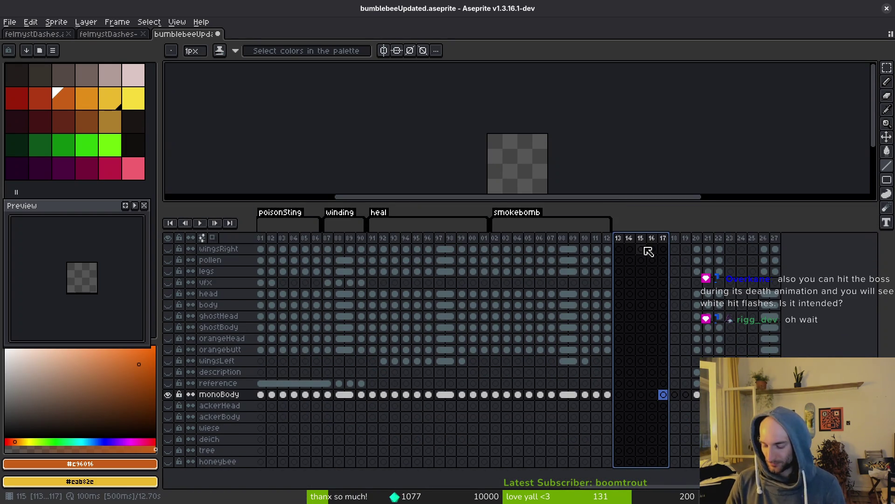
{"action": "key", "text": "e"}
{"action": "key", "text": "F2"}
{"action": "type", "text": "respaw"}
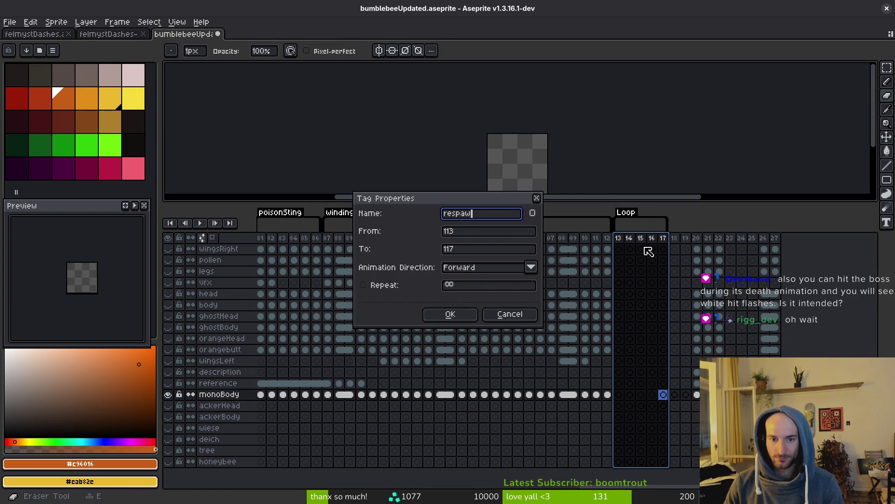
{"action": "type", "text": "n"}
{"action": "key", "text": "Return"}
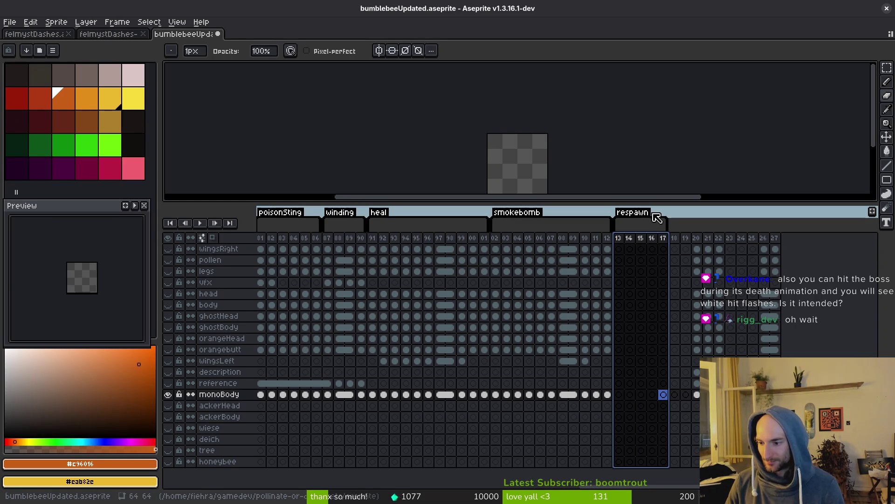
{"action": "left_click_drag", "start_coordinate": [668, 223], "coordinate": [689, 220]}
{"action": "key", "text": "ctrl+s"}
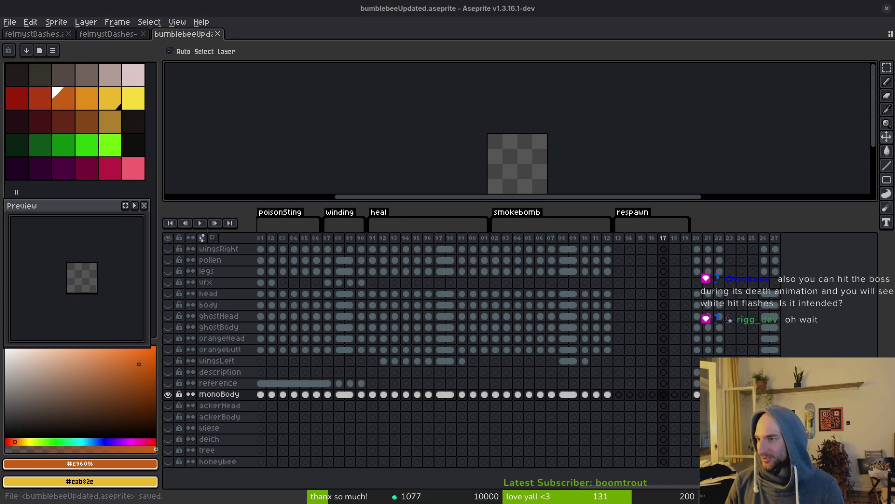
{"action": "key", "text": "alt+Tab"}
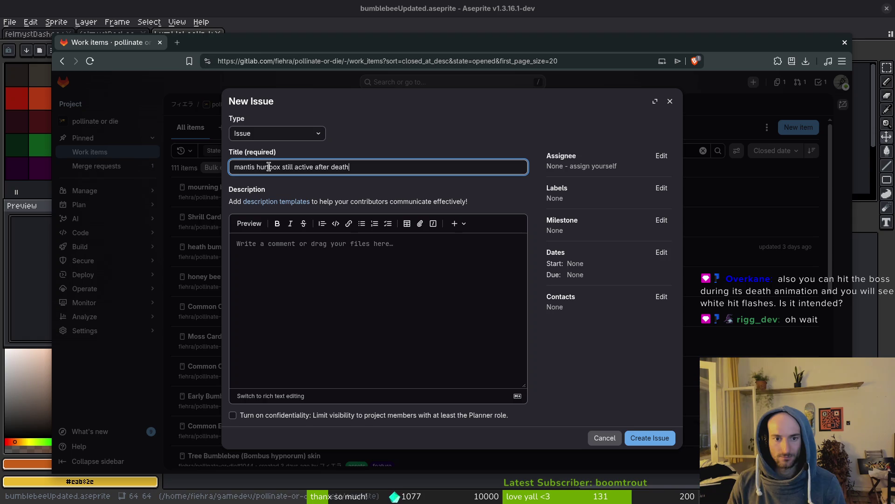
Write the mantis hurtbox issue description, label it bug, and create it
{"action": "left_click", "coordinate": [329, 295]}
{"action": "type", "text": "can spam hits on ma"}
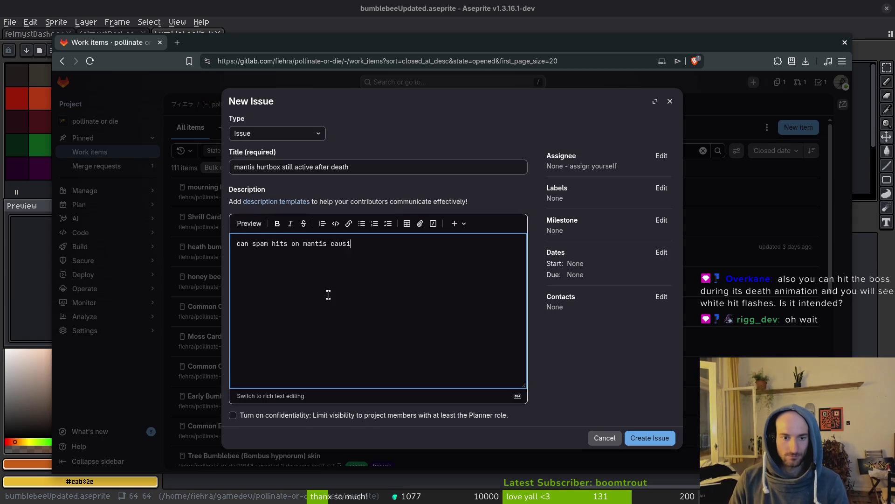
{"action": "type", "text": "nt"}
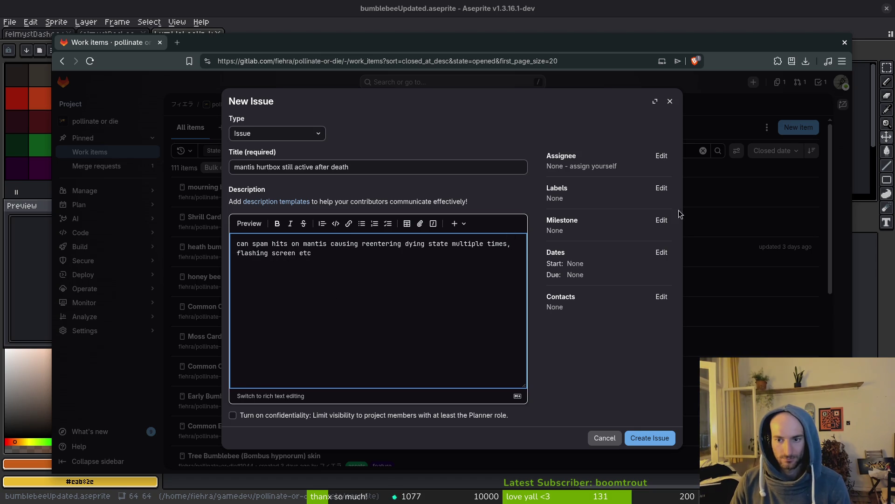
{"action": "left_click", "coordinate": [662, 188]}
{"action": "left_click", "coordinate": [554, 274]}
{"action": "left_click", "coordinate": [669, 437]}
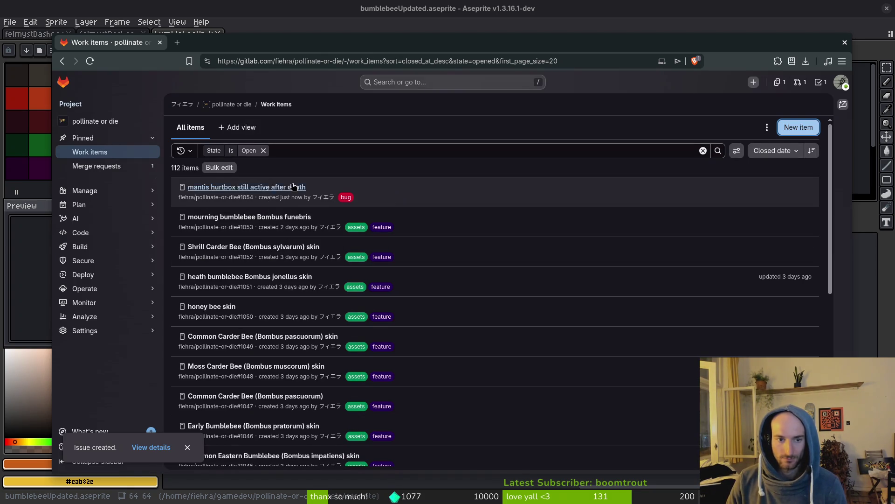
Assign the new bug to the 'steam nextfest demo (forest area)' milestone and close the browser
{"action": "left_click", "coordinate": [414, 201]}
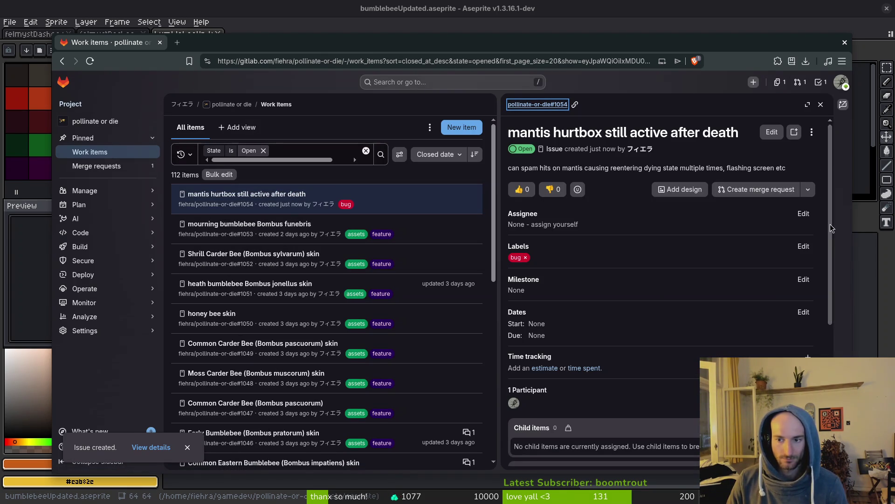
{"action": "left_click", "coordinate": [803, 280]}
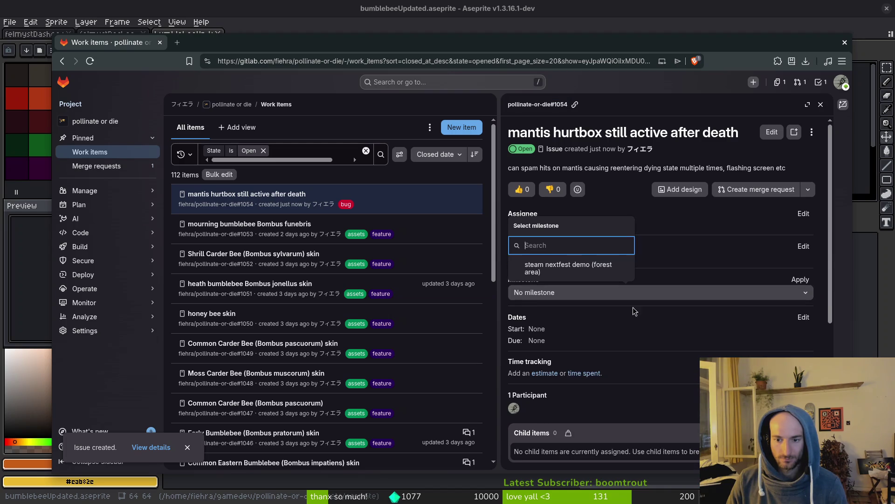
{"action": "left_click", "coordinate": [560, 264]}
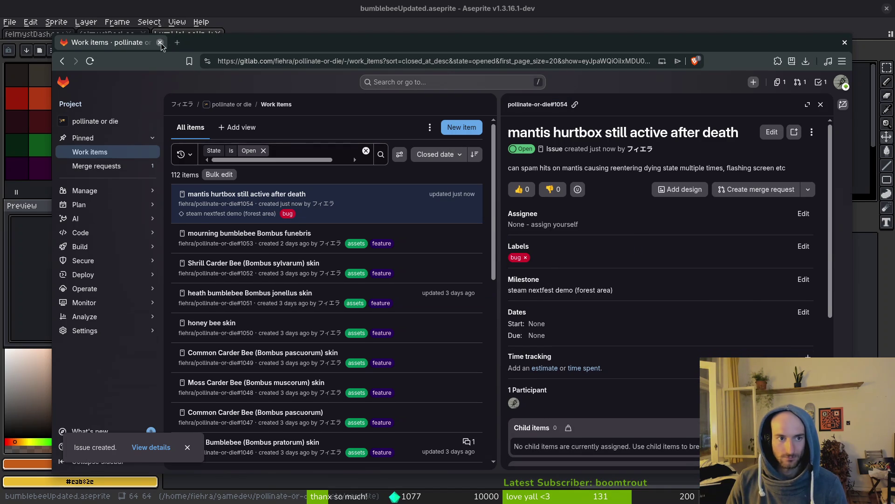
{"action": "left_click", "coordinate": [160, 43]}
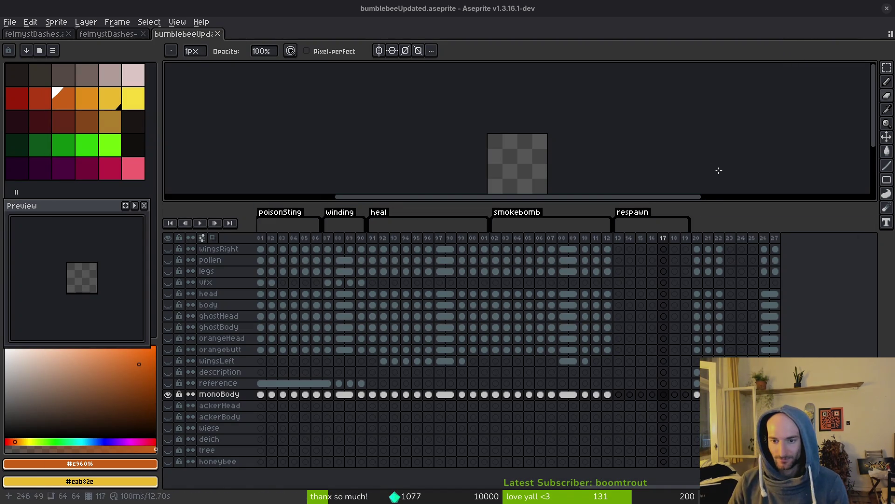
Enlarge the canvas, view the monoBody crawl cels at frames 12 and 13, then load gitlab.com/fiehra/
{"action": "left_click_drag", "start_coordinate": [532, 208], "coordinate": [600, 282]}
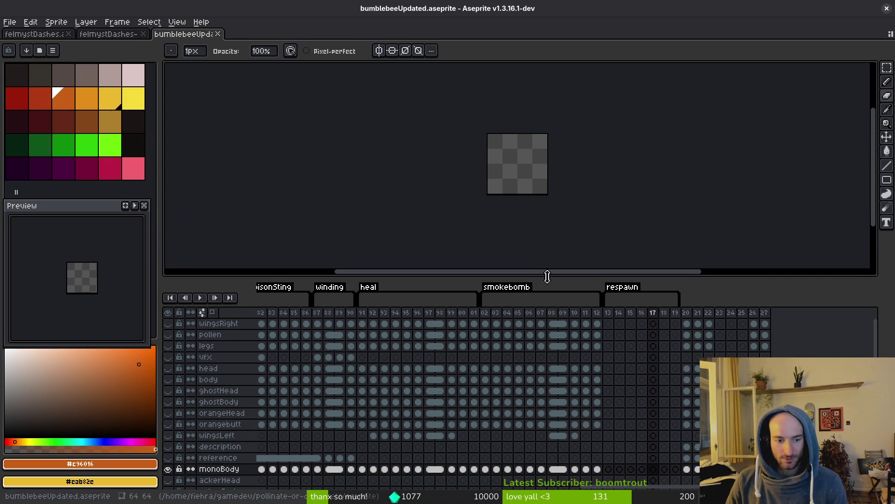
{"action": "left_click", "coordinate": [597, 469]}
{"action": "scroll", "coordinate": [533, 163], "scroll_direction": "up", "scroll_amount": 3}
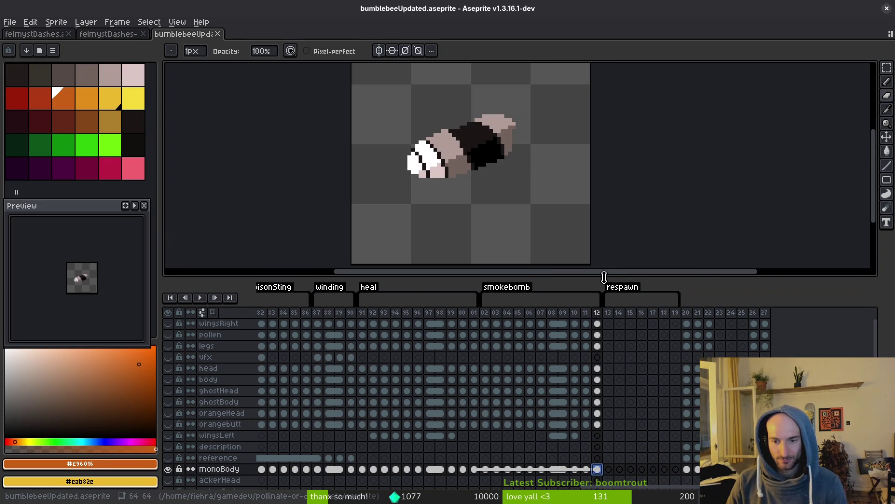
{"action": "left_click", "coordinate": [612, 469]}
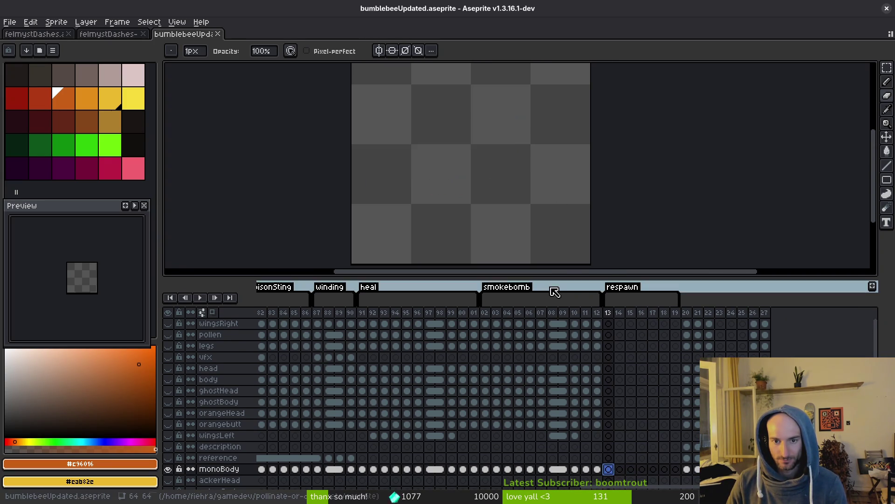
{"action": "mouse_move", "coordinate": [561, 278]}
{"action": "left_mouse_down"}
{"action": "mouse_move", "coordinate": [557, 322]}
{"action": "mouse_move", "coordinate": [566, 325]}
{"action": "left_mouse_up"}
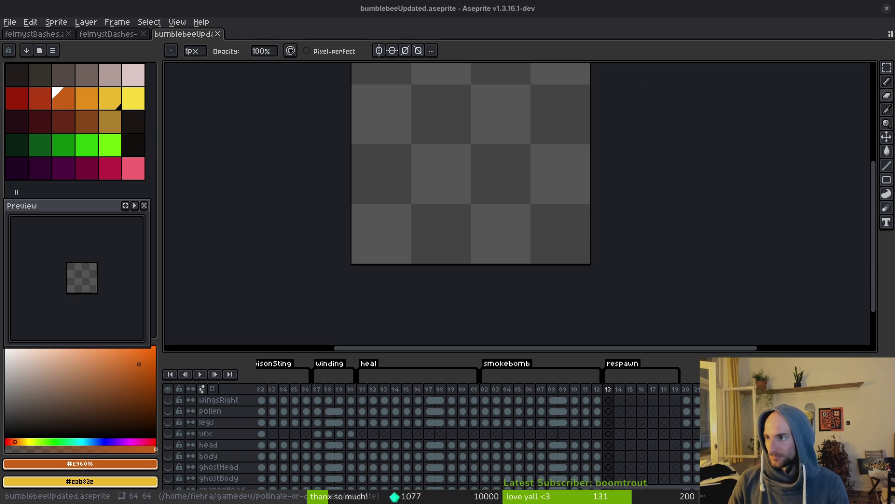
{"action": "type", "text": "gitlab.com/fiehra/"}
{"action": "key", "text": "Return"}
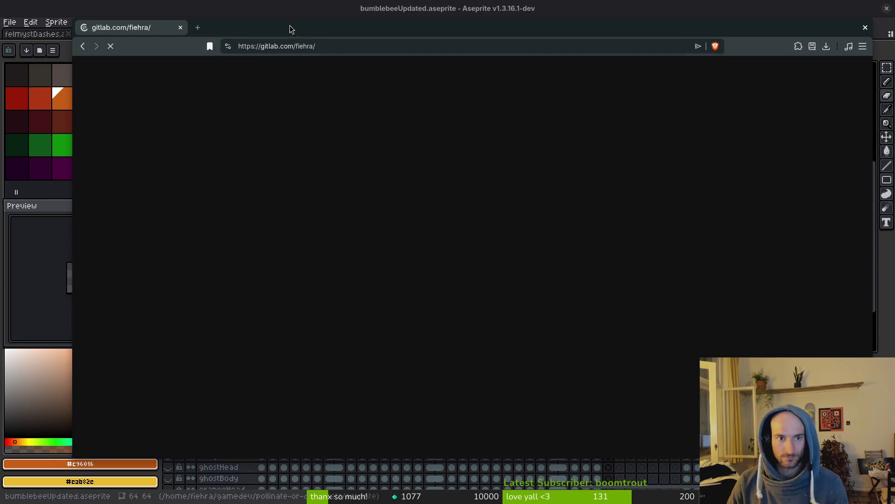
Open the pollinate or die project's 'steam nextfest demo (forest area)' milestone and scroll its Unstarted list
{"action": "left_click", "coordinate": [467, 270]}
{"action": "mouse_move", "coordinate": [147, 190]}
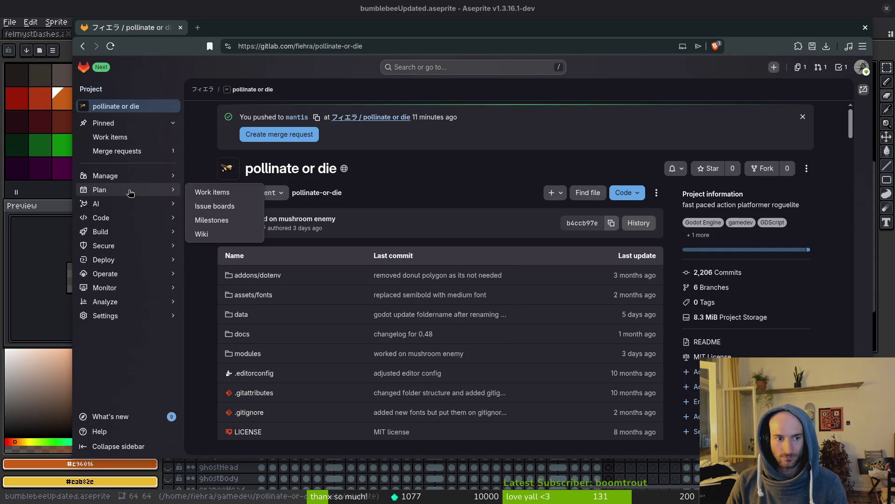
{"action": "left_click", "coordinate": [235, 219]}
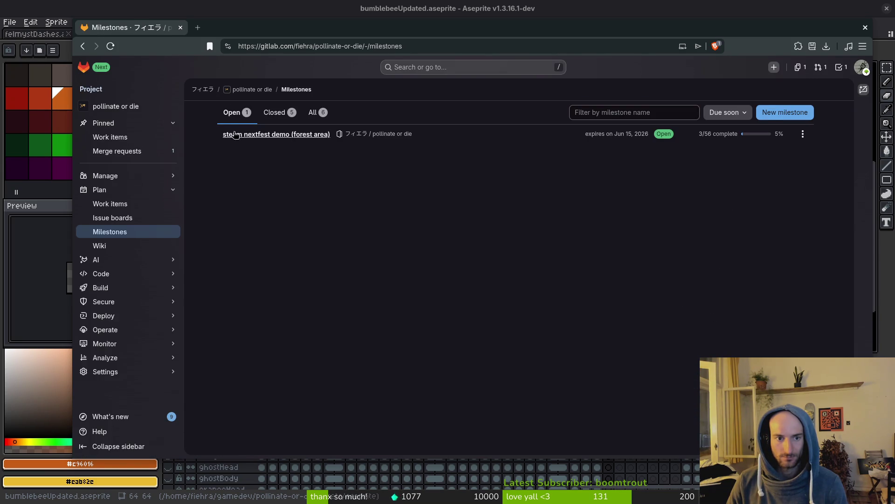
{"action": "left_click", "coordinate": [291, 136]}
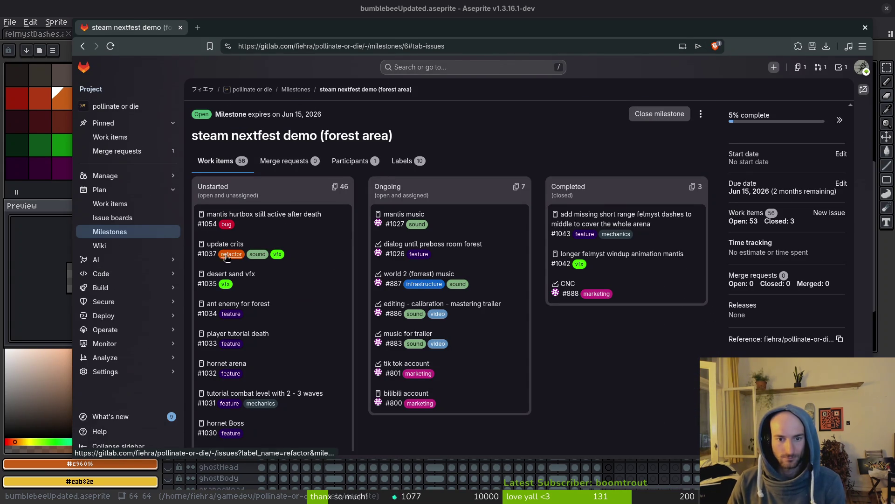
{"action": "scroll", "coordinate": [280, 315], "scroll_direction": "down", "scroll_amount": 2}
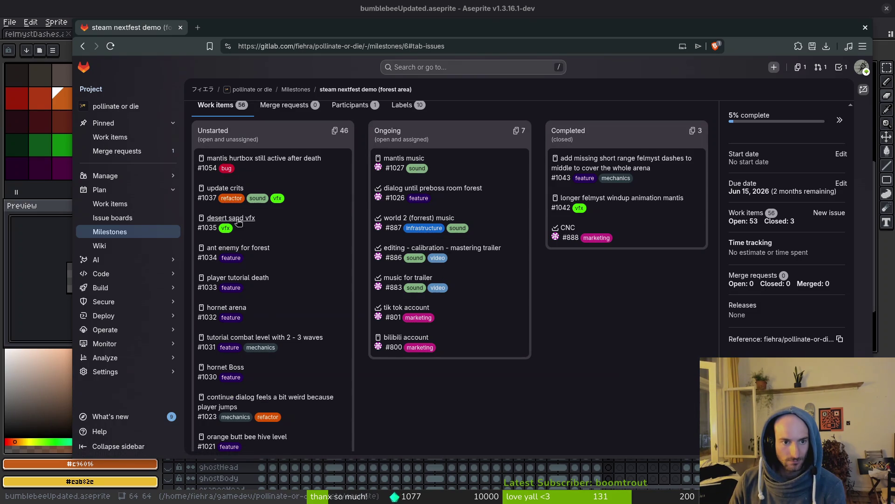
{"action": "scroll", "coordinate": [255, 252], "scroll_direction": "down", "scroll_amount": 5}
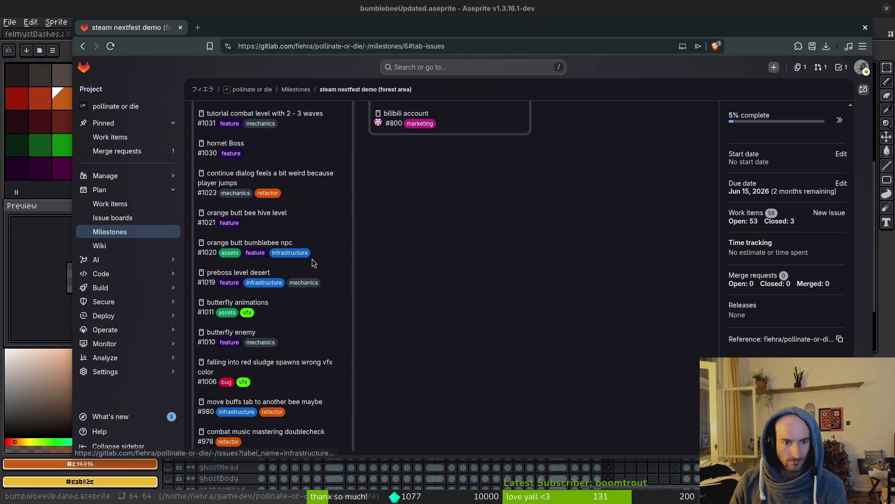
{"action": "scroll", "coordinate": [334, 297], "scroll_direction": "down", "scroll_amount": 3}
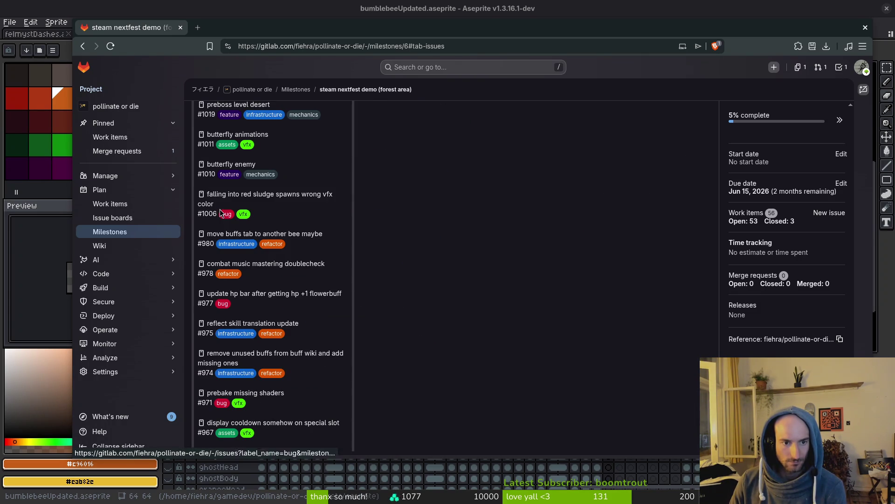
{"action": "scroll", "coordinate": [332, 247], "scroll_direction": "down", "scroll_amount": 2}
{"action": "scroll", "coordinate": [281, 333], "scroll_direction": "down", "scroll_amount": 4}
{"action": "scroll", "coordinate": [325, 278], "scroll_direction": "down", "scroll_amount": 2}
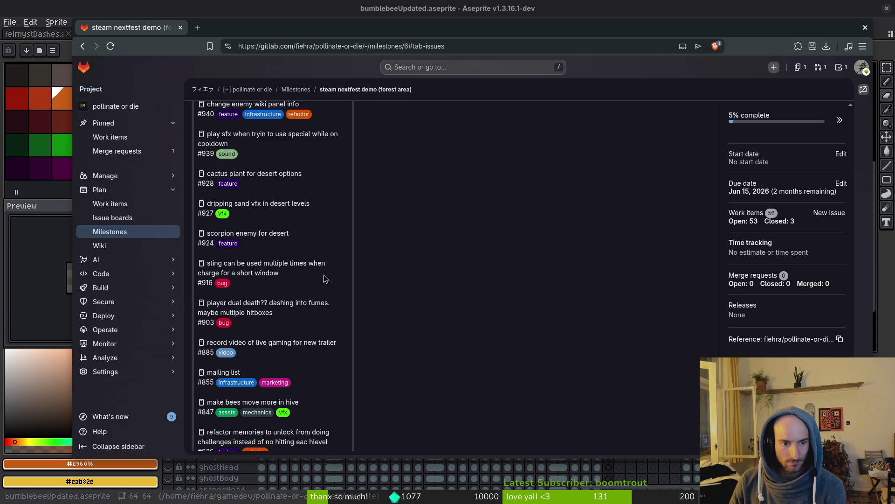
{"action": "scroll", "coordinate": [327, 315], "scroll_direction": "down", "scroll_amount": 1}
{"action": "scroll", "coordinate": [301, 375], "scroll_direction": "down", "scroll_amount": 2}
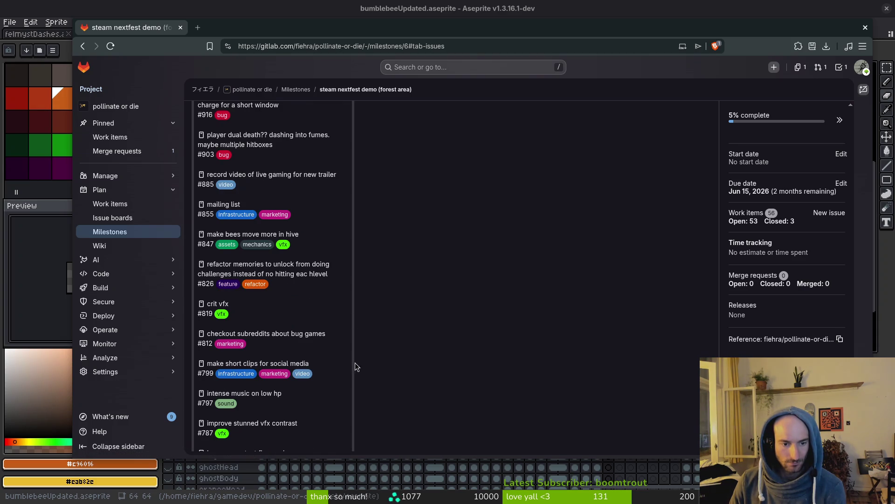
{"action": "scroll", "coordinate": [344, 332], "scroll_direction": "down", "scroll_amount": 3}
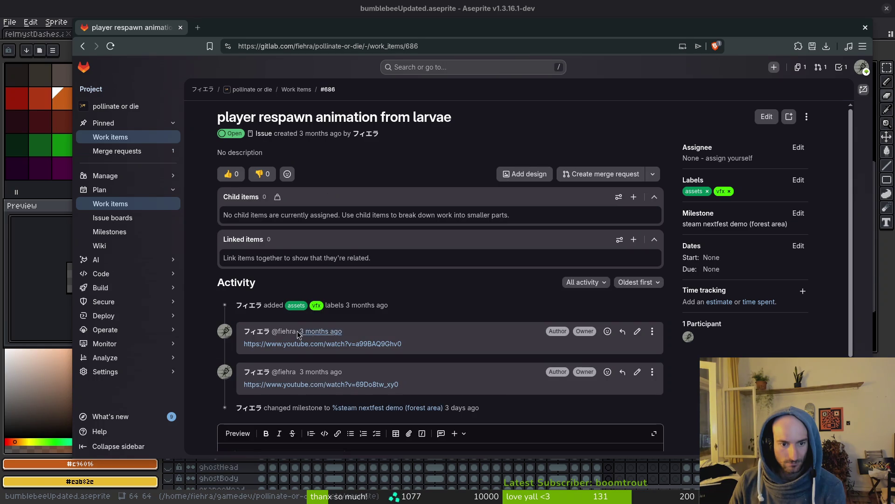
Open the egg-to-bee time-lapse and Varroa Mites videos in new tabs and view Varroa Mites
{"action": "middle_click", "coordinate": [367, 343]}
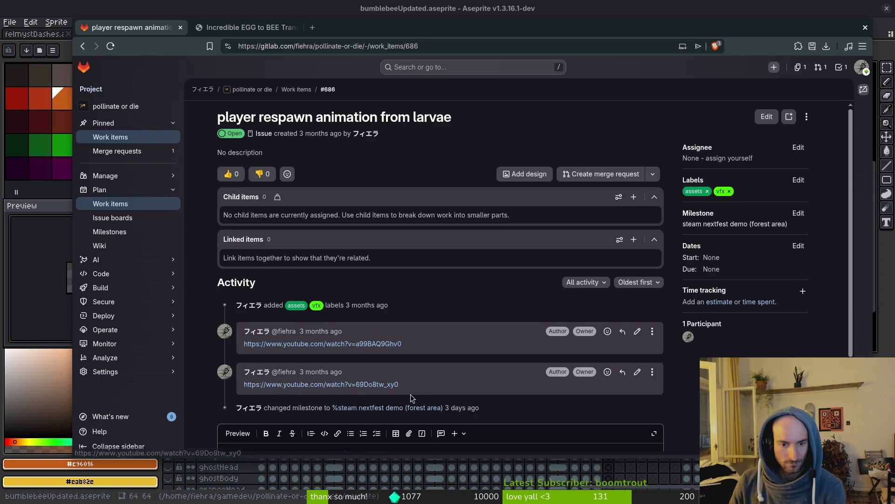
{"action": "middle_click", "coordinate": [374, 385]}
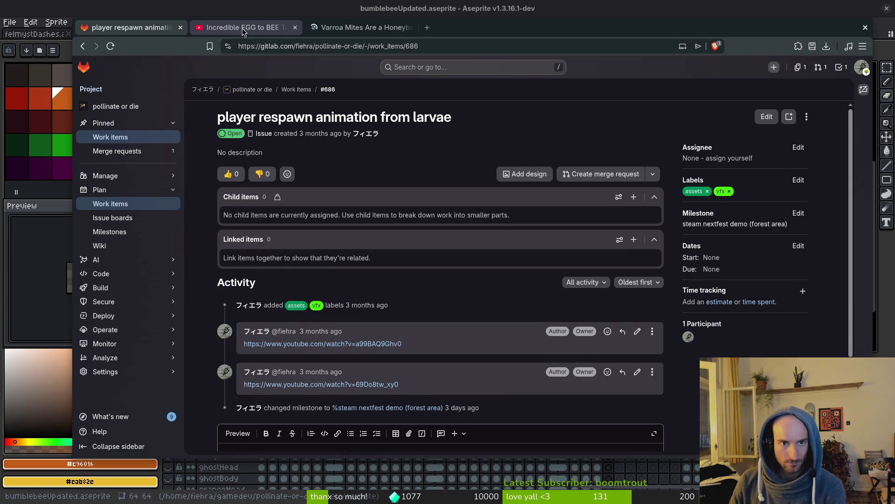
{"action": "left_click", "coordinate": [353, 29]}
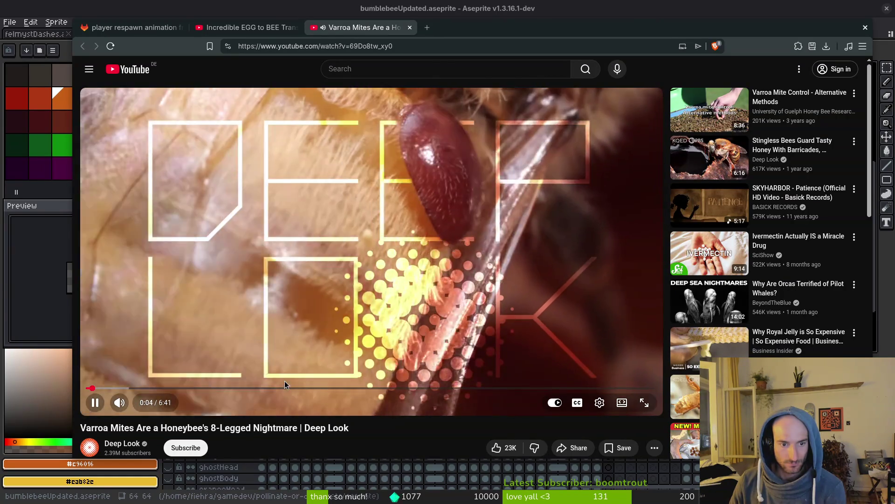
Mute the Varroa Mites video and jump to the larva-to-pupa scene around 3:10
{"action": "key", "text": "m"}
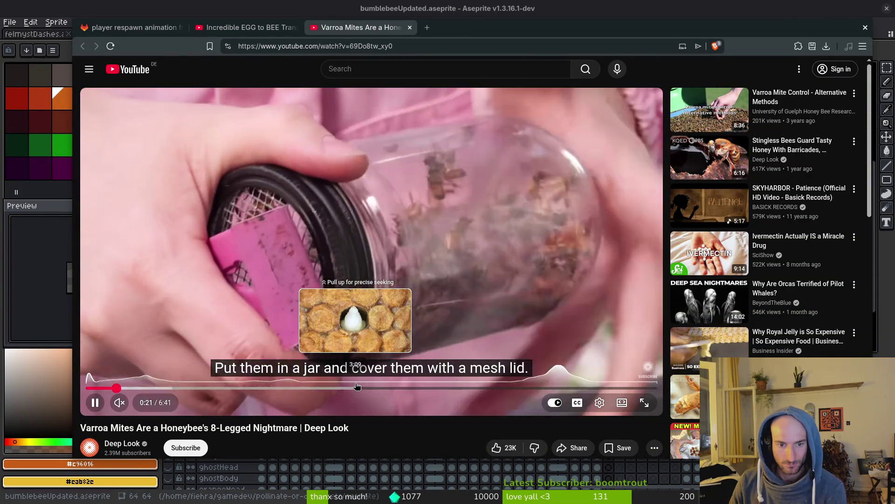
{"action": "left_click", "coordinate": [357, 388]}
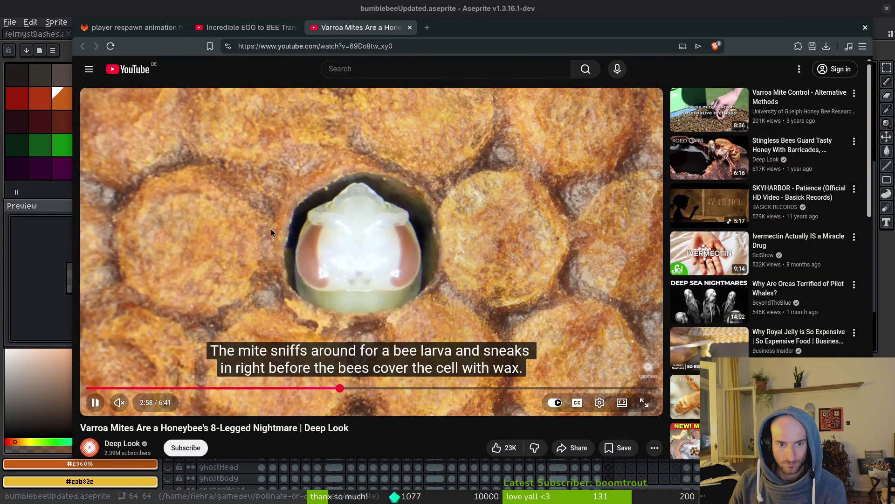
{"action": "left_click", "coordinate": [252, 27]}
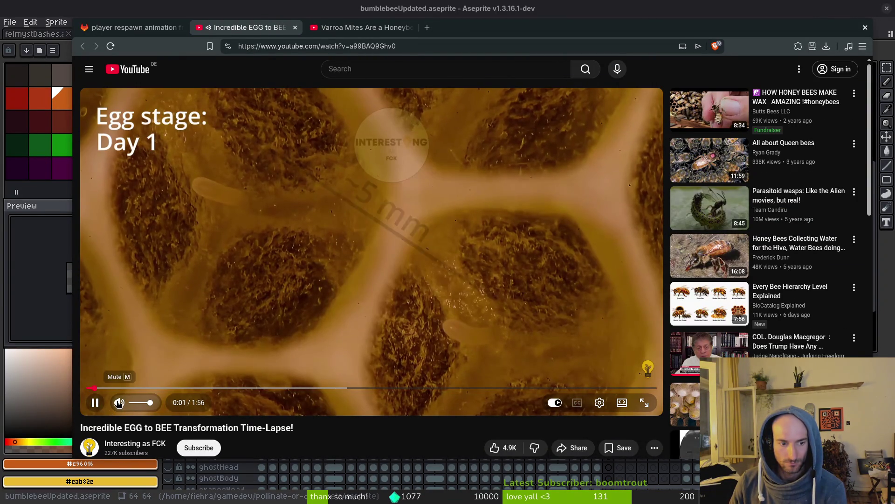
Mute the egg-to-bee time-lapse and return to the Varroa Mites video
{"action": "left_click", "coordinate": [119, 403]}
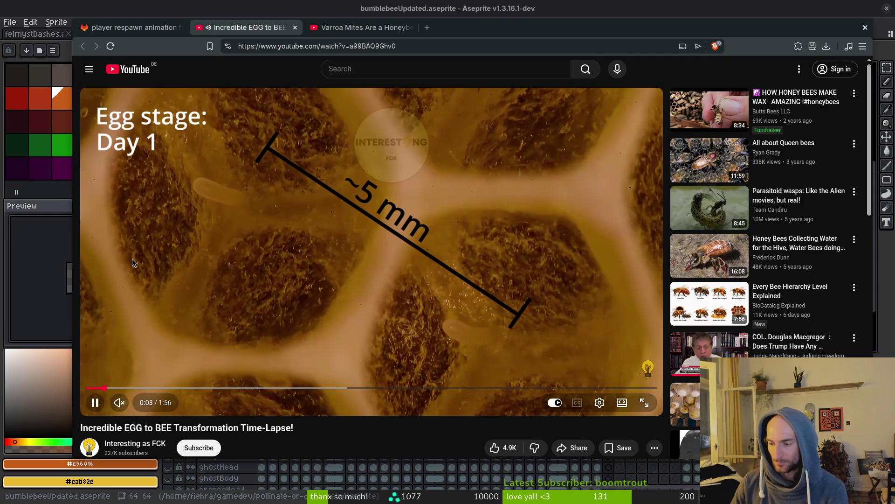
{"action": "left_click", "coordinate": [357, 27]}
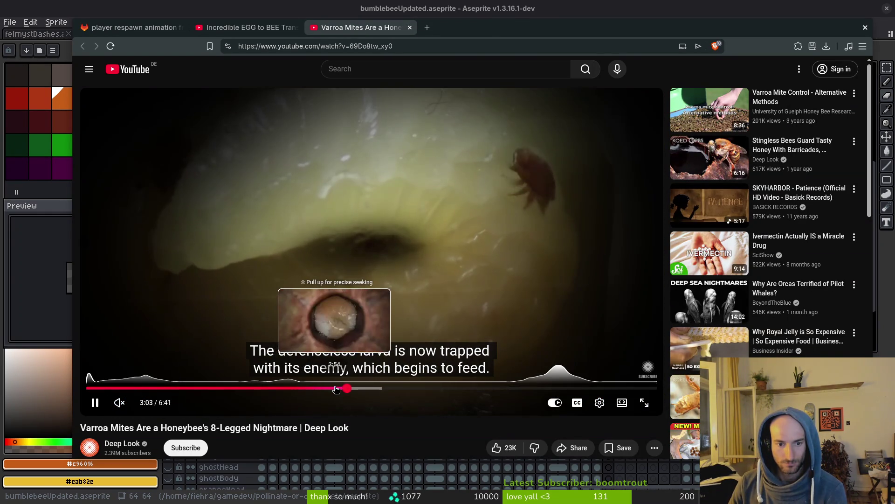
Seek the Varroa Mites video to the pupa scene around 3:19 and enable English subtitles
{"action": "left_click", "coordinate": [336, 388]}
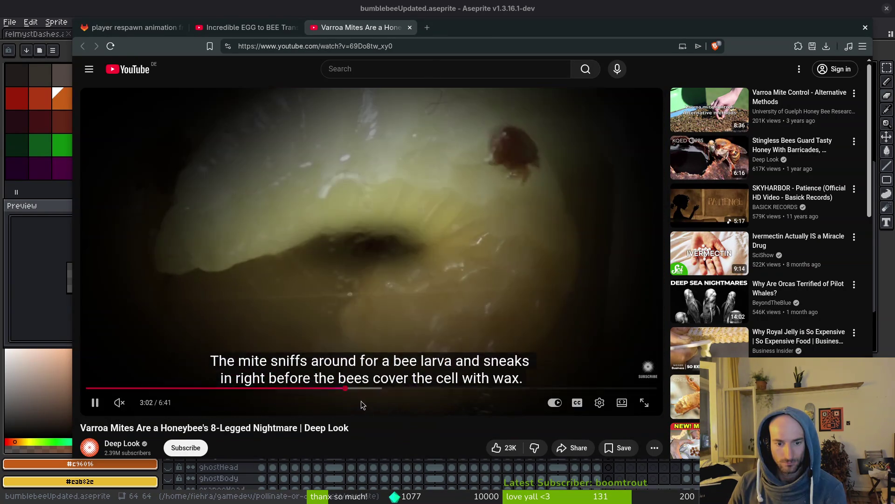
{"action": "left_click_drag", "start_coordinate": [348, 389], "coordinate": [349, 391]}
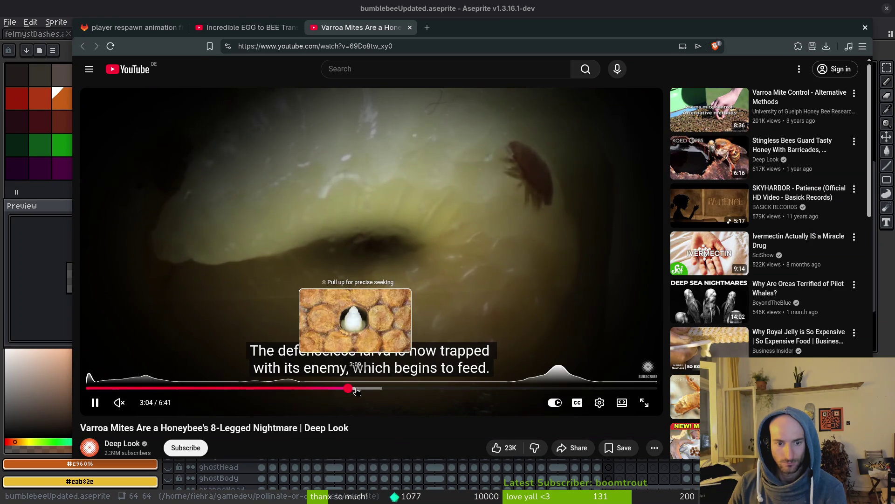
{"action": "left_click_drag", "start_coordinate": [371, 390], "coordinate": [369, 391]}
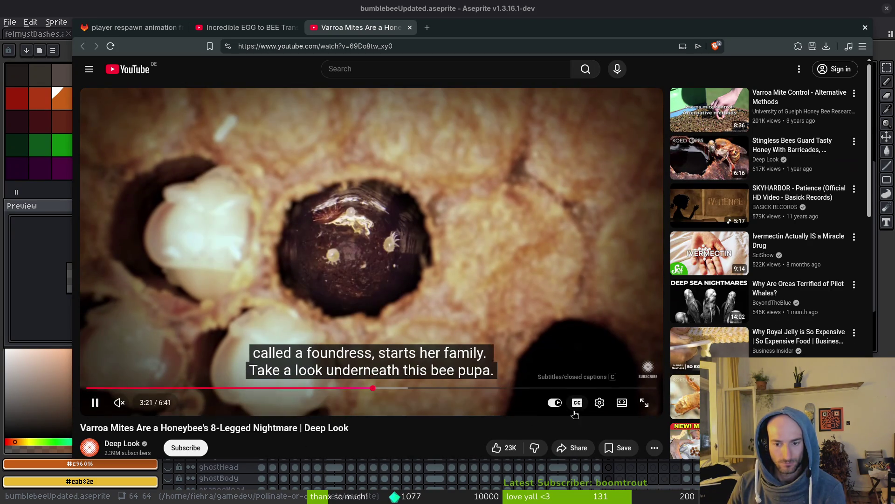
{"action": "left_click", "coordinate": [576, 412]}
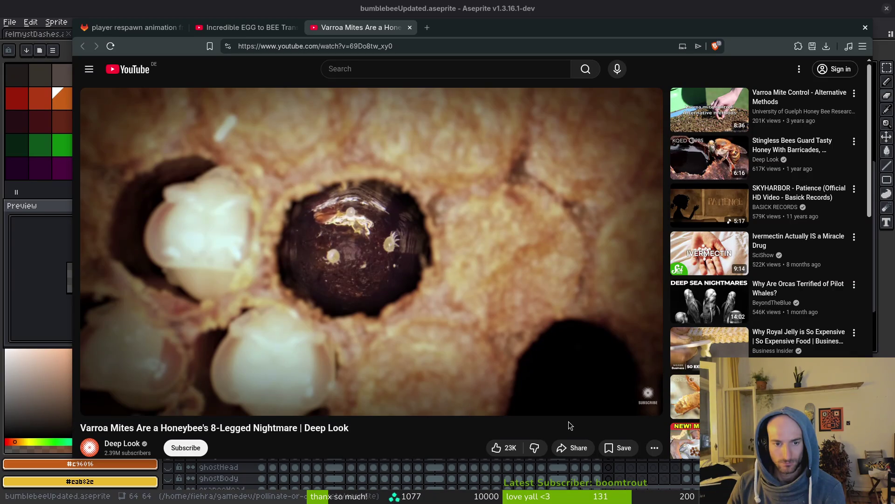
{"action": "left_click", "coordinate": [574, 404]}
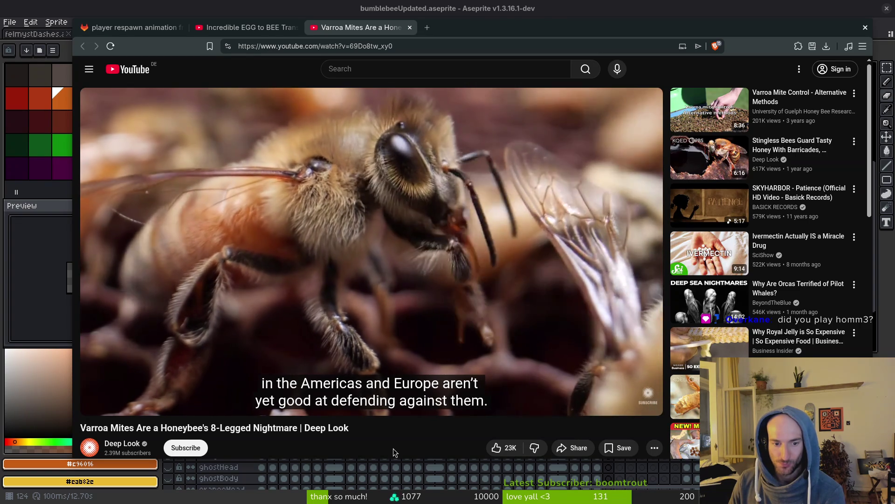
Rewind the Varroa mites video 10 seconds, let it finish, then close its tab
{"action": "key", "text": "Left"}
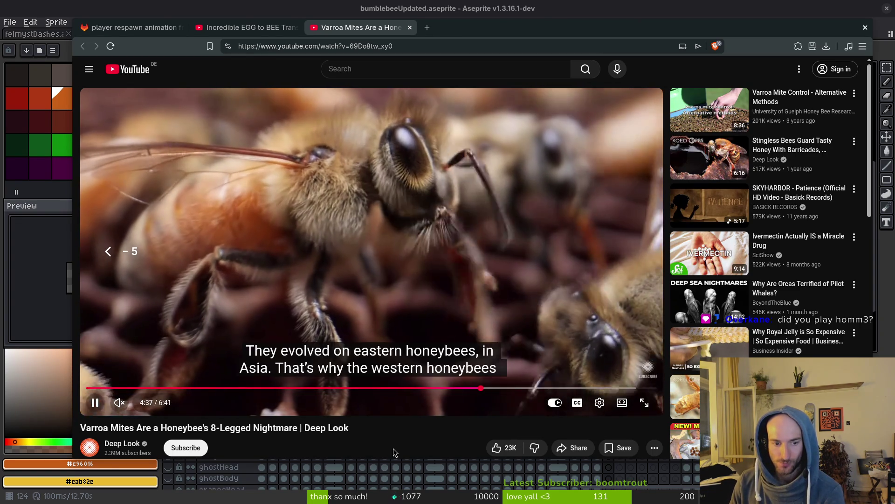
{"action": "key", "text": "Left"}
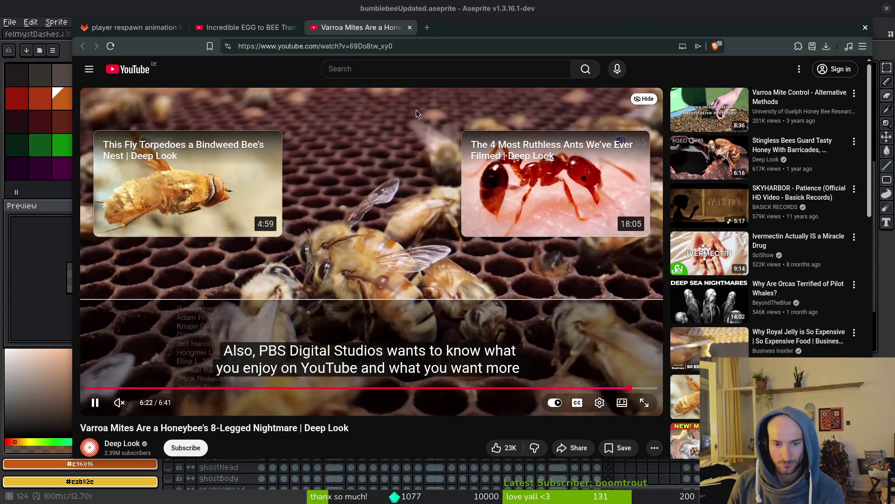
{"action": "left_click", "coordinate": [364, 72]}
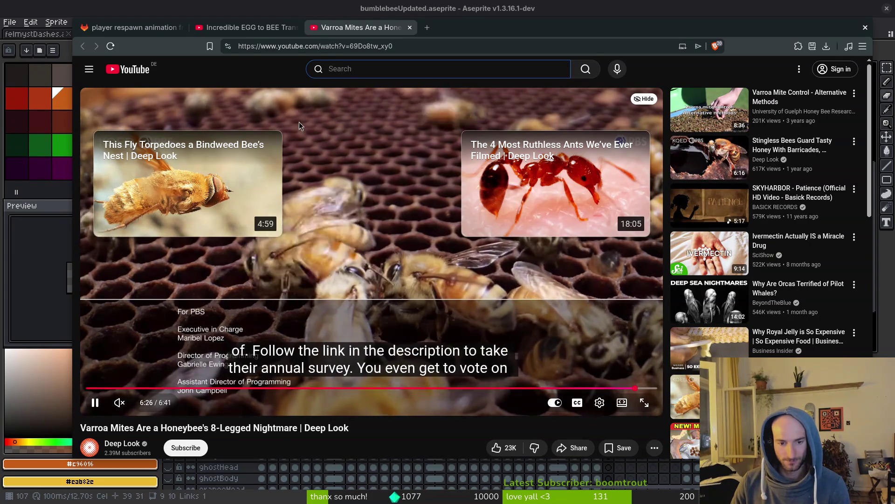
{"action": "left_click", "coordinate": [410, 28]}
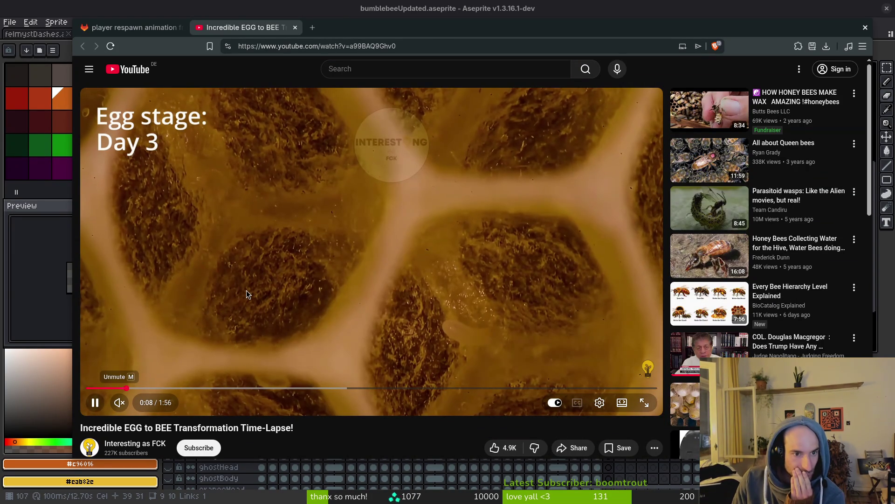
Pause the egg-to-bee time-lapse and search 'larvae to bee stages' in a new tab
{"action": "left_click", "coordinate": [314, 147]}
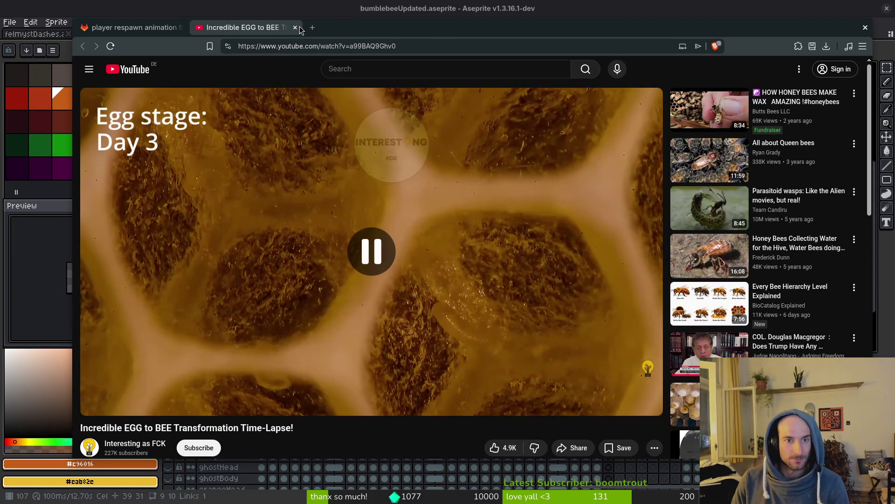
{"action": "left_click", "coordinate": [311, 28]}
{"action": "type", "text": "bee to larva"}
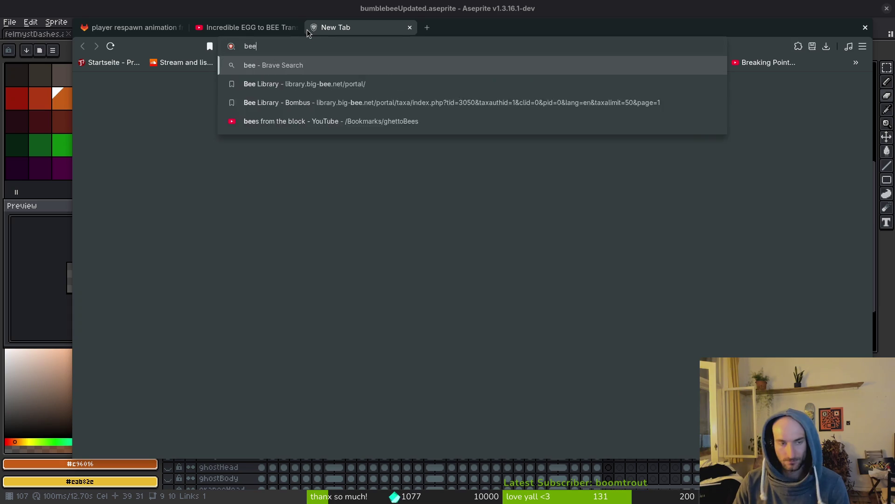
{"action": "key", "text": "ctrl+a"}
{"action": "type", "text": "larvae to bee stages"}
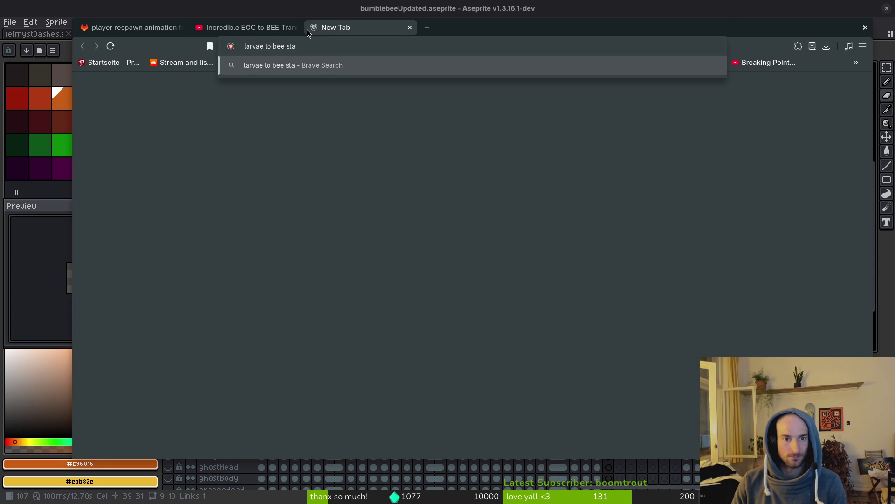
{"action": "key", "text": "Return"}
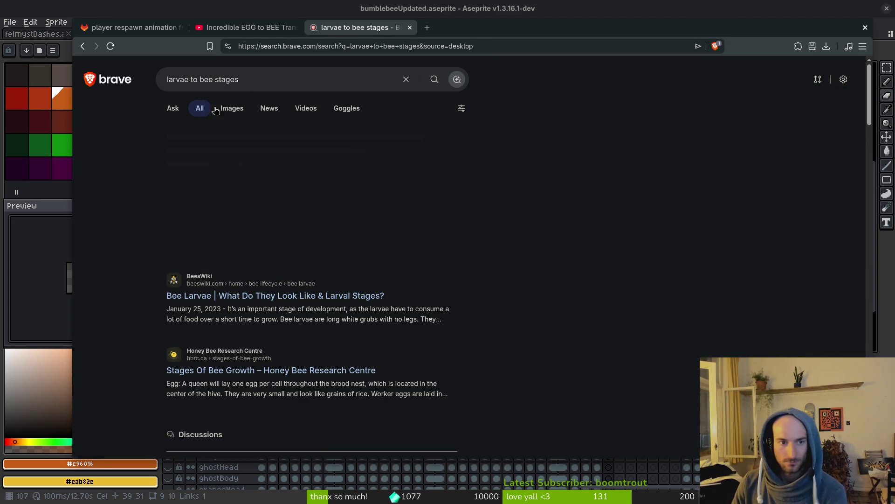
Search 'homm3' in another new tab
{"action": "key", "text": "ctrl+t"}
{"action": "type", "text": "homm3"}
{"action": "key", "text": "Return"}
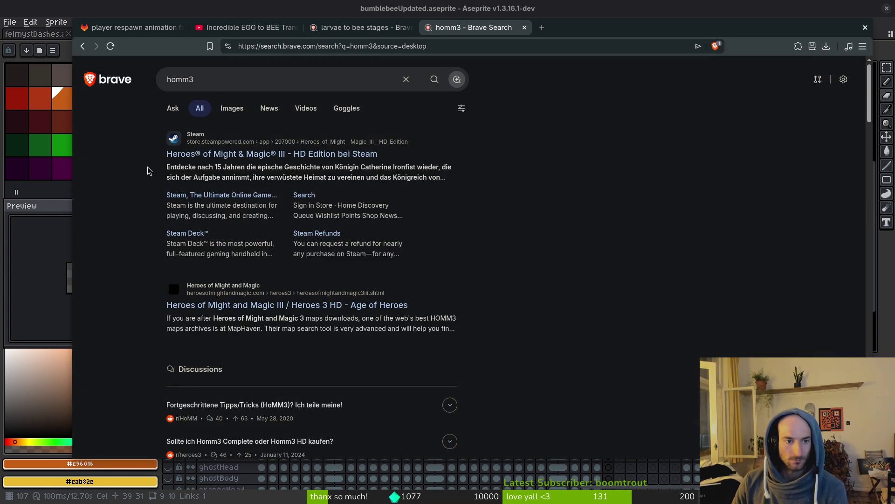
View the third and fifth screenshots on the Heroes III HD Edition Steam page, then close it
{"action": "left_click", "coordinate": [215, 157]}
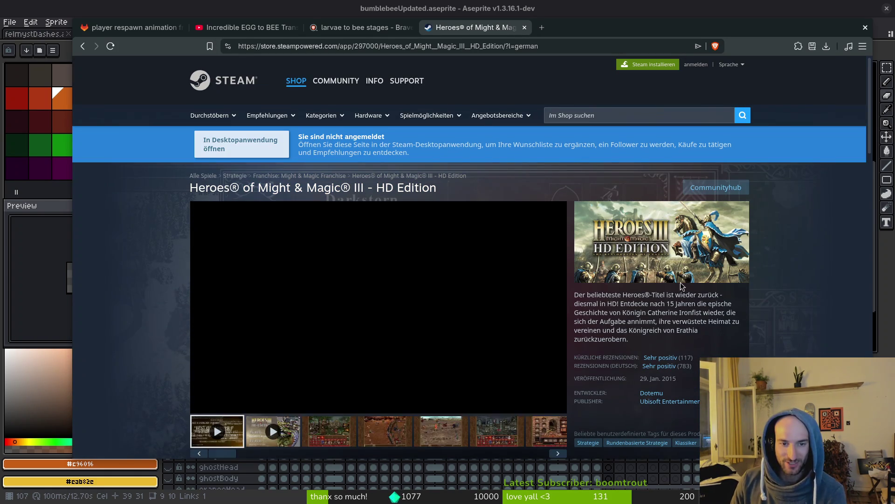
{"action": "scroll", "coordinate": [337, 337], "scroll_direction": "down", "scroll_amount": 3}
{"action": "left_click", "coordinate": [336, 334]}
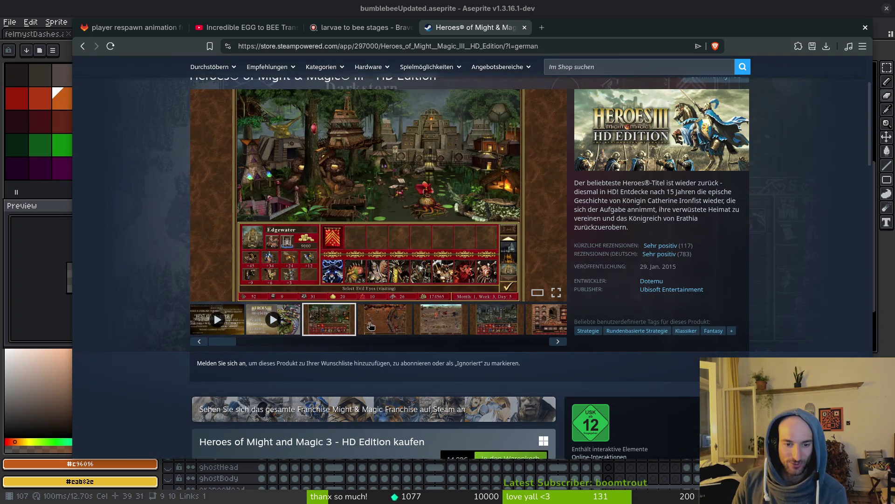
{"action": "scroll", "coordinate": [377, 326], "scroll_direction": "up", "scroll_amount": 3}
{"action": "scroll", "coordinate": [420, 350], "scroll_direction": "down", "scroll_amount": 1}
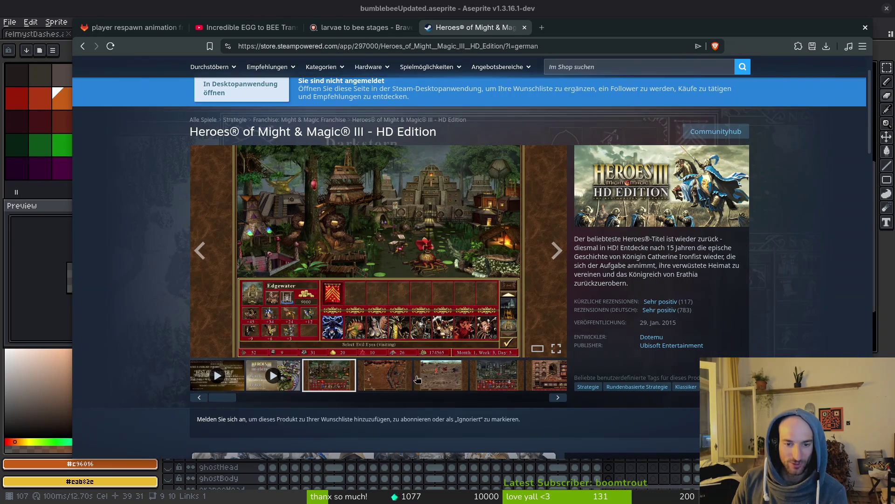
{"action": "left_click", "coordinate": [437, 381]}
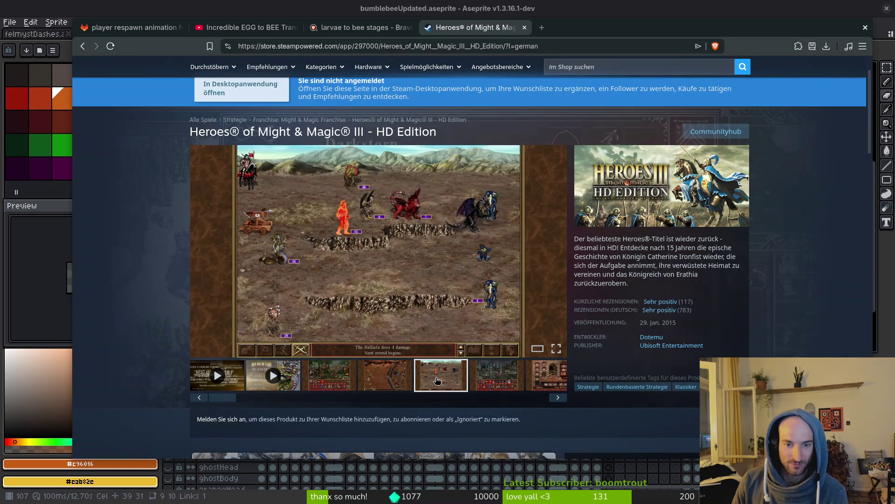
{"action": "left_click", "coordinate": [525, 28]}
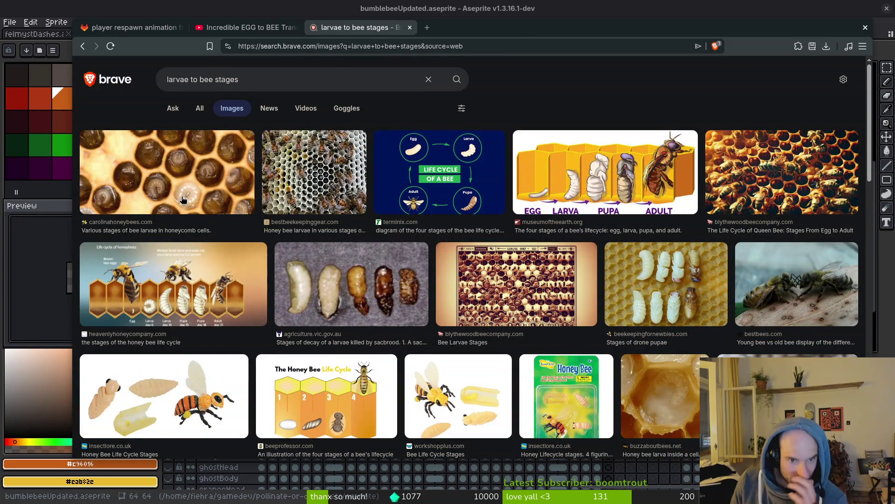
Open the egg-larva-pupa-adult life-cycle diagram's source page in a new tab
{"action": "left_click", "coordinate": [565, 196]}
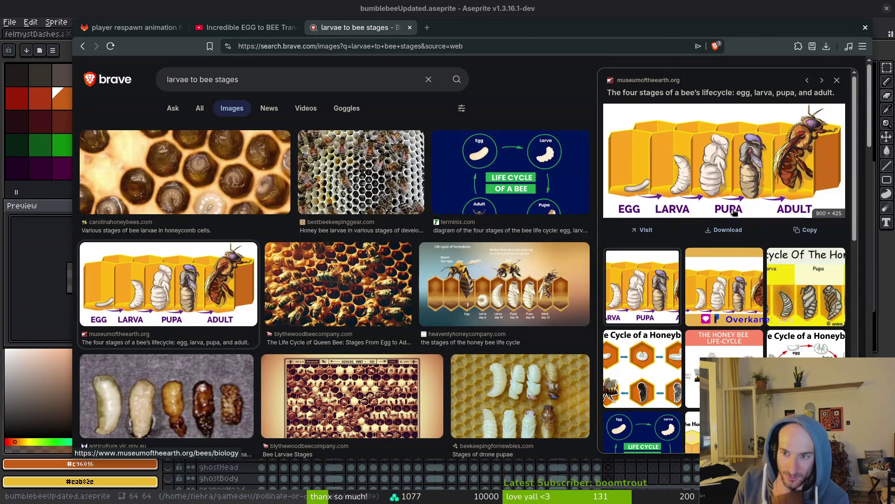
{"action": "right_click", "coordinate": [666, 164]}
{"action": "left_click", "coordinate": [721, 171]}
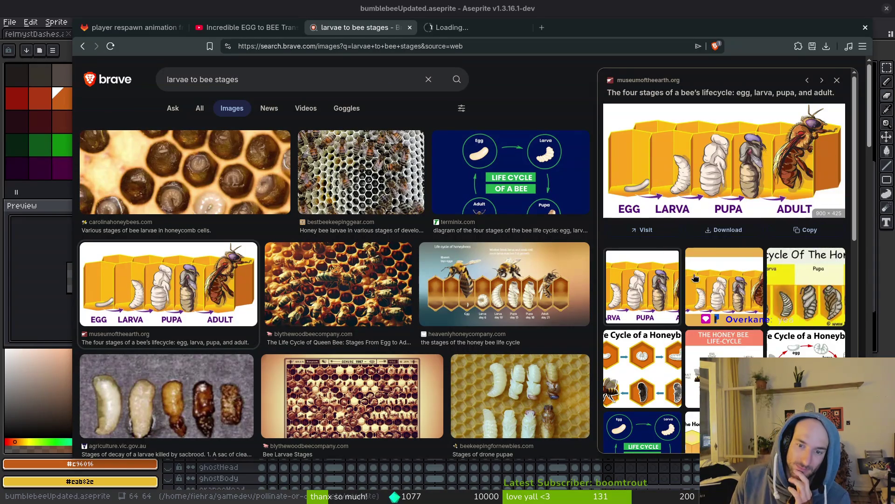
Preview life-cycle stages, drone pupae, Bee Larvae Stages, sacbrood and r/Beekeeping larva images
{"action": "left_click", "coordinate": [506, 298]}
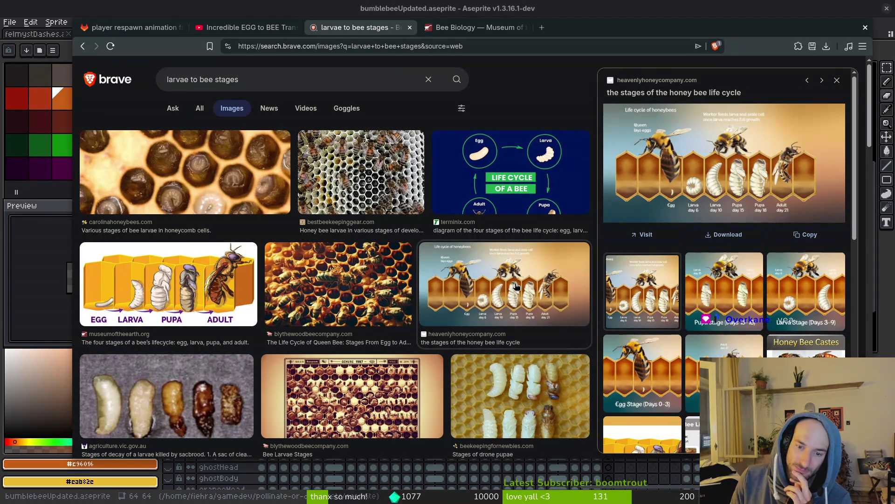
{"action": "scroll", "coordinate": [515, 287], "scroll_direction": "down", "scroll_amount": 2}
{"action": "left_click", "coordinate": [511, 342]}
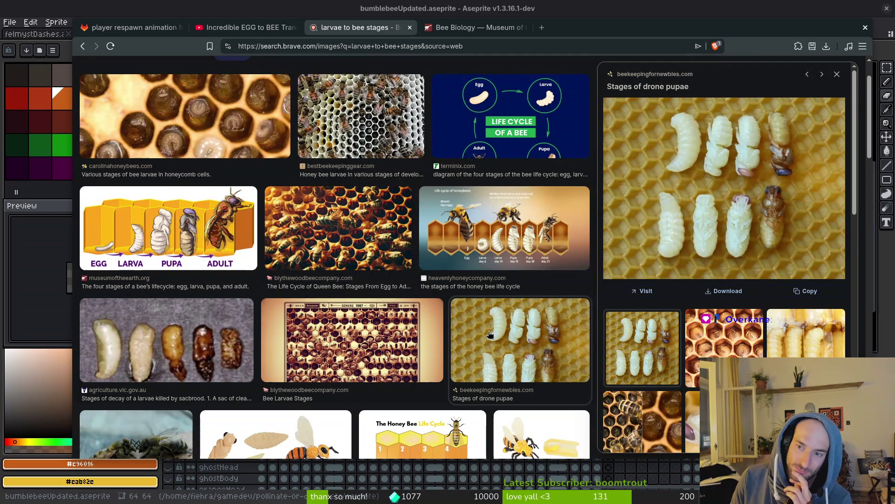
{"action": "scroll", "coordinate": [490, 334], "scroll_direction": "down", "scroll_amount": 3}
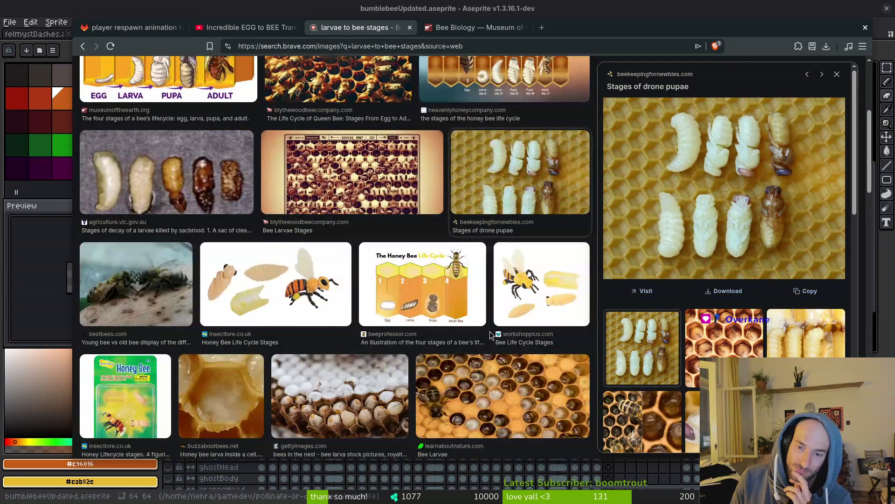
{"action": "scroll", "coordinate": [407, 294], "scroll_direction": "up", "scroll_amount": 1}
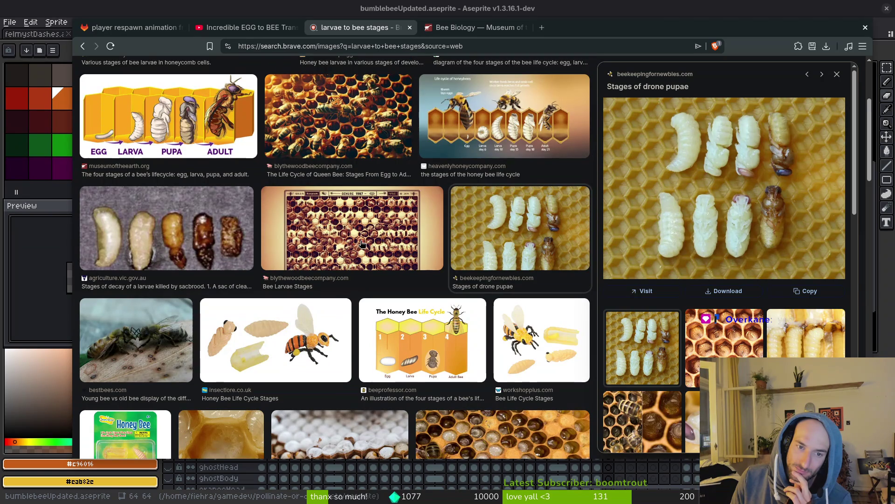
{"action": "left_click", "coordinate": [362, 243]}
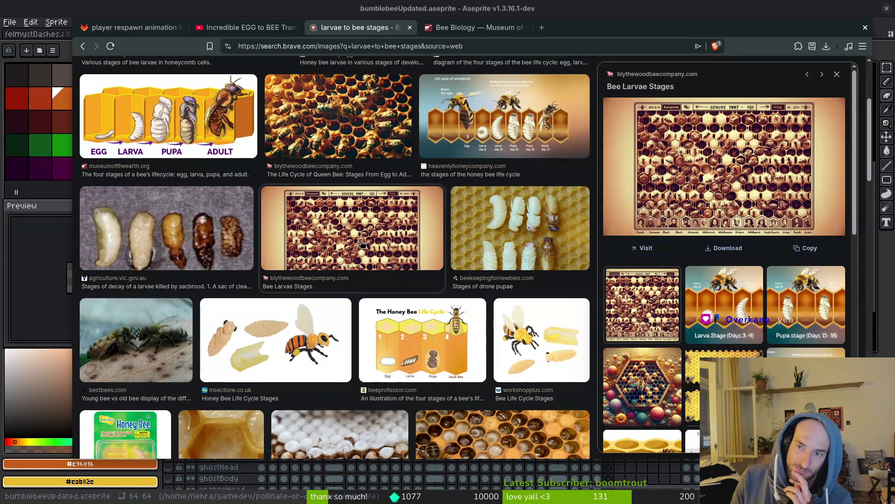
{"action": "left_click", "coordinate": [158, 249]}
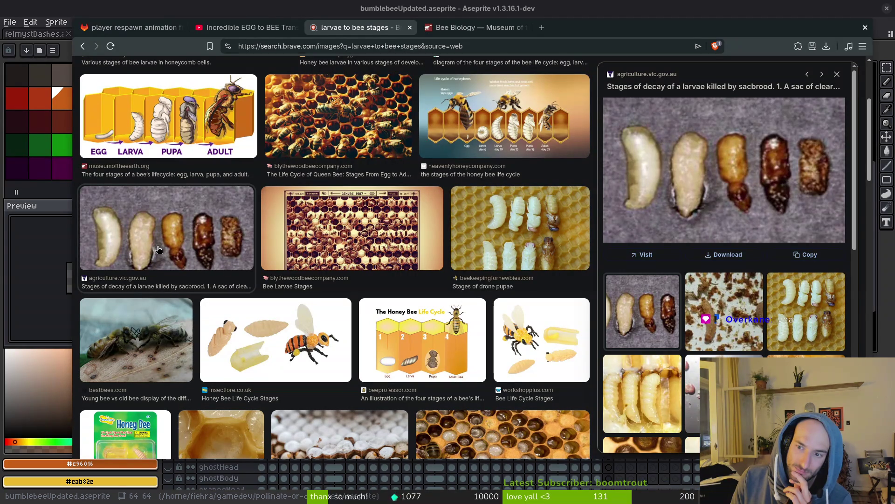
{"action": "left_click", "coordinate": [716, 331]}
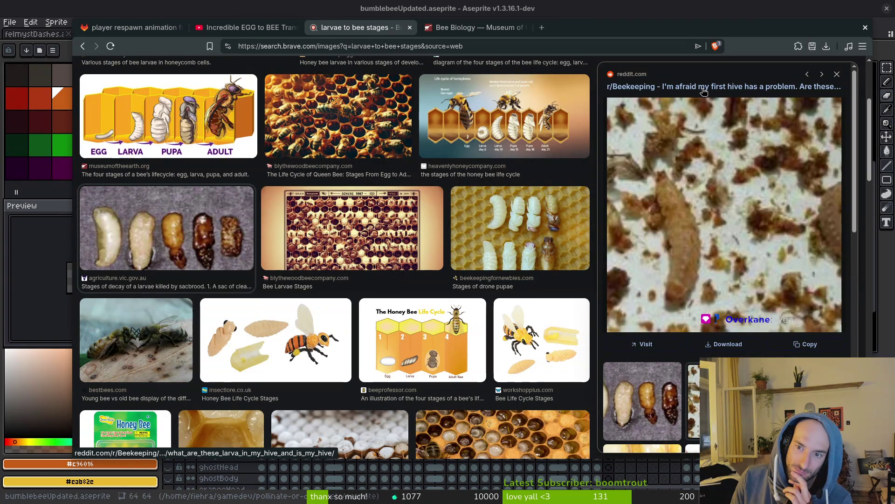
{"action": "left_click", "coordinate": [749, 92]}
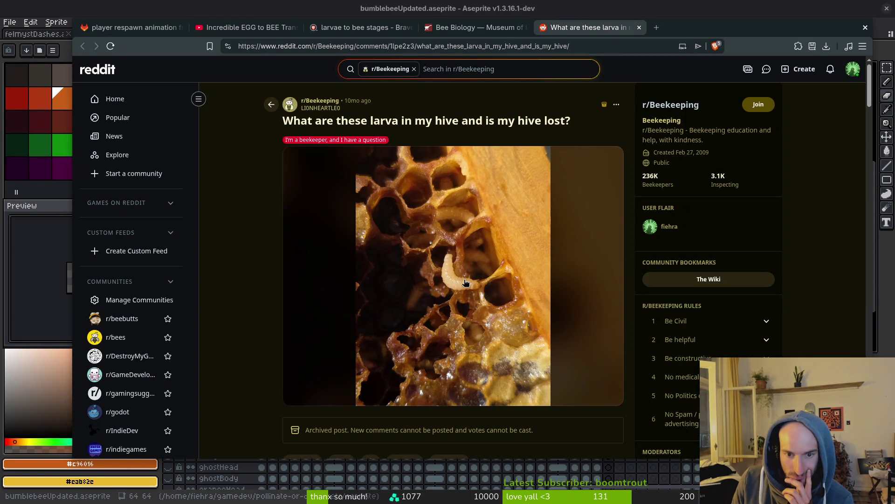
{"action": "scroll", "coordinate": [268, 324], "scroll_direction": "down", "scroll_amount": 3}
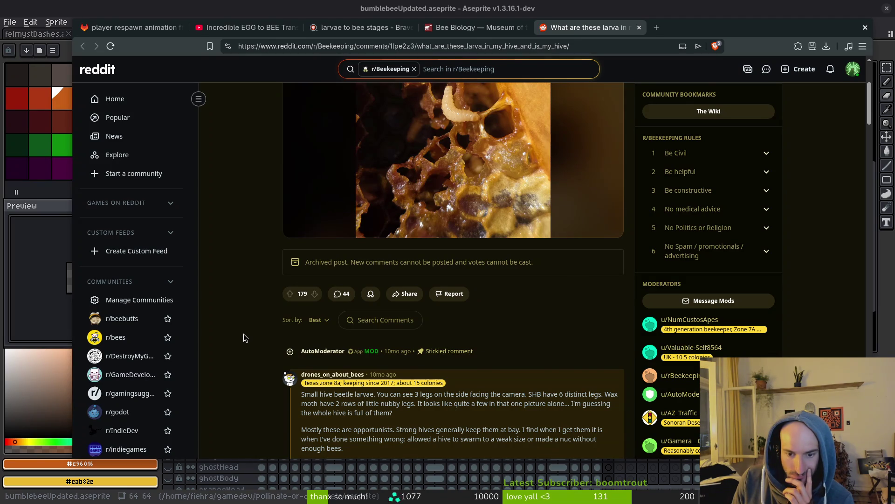
{"action": "scroll", "coordinate": [241, 335], "scroll_direction": "up", "scroll_amount": 3}
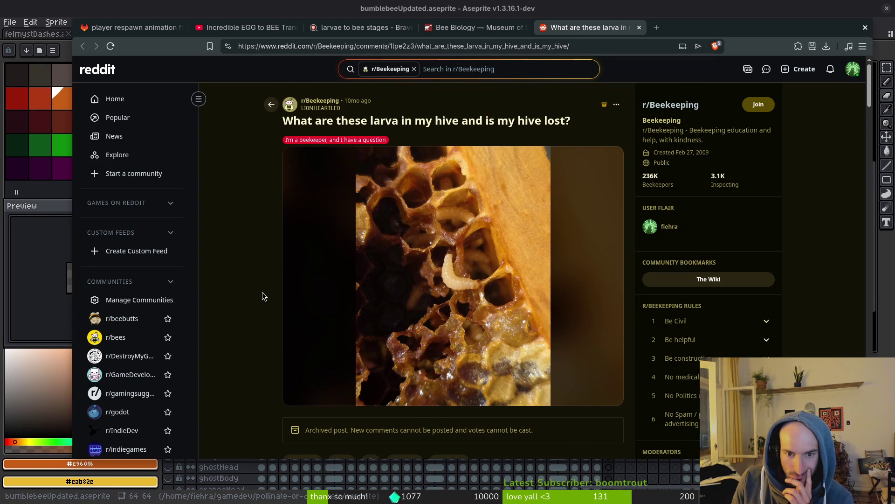
{"action": "scroll", "coordinate": [256, 299], "scroll_direction": "down", "scroll_amount": 3}
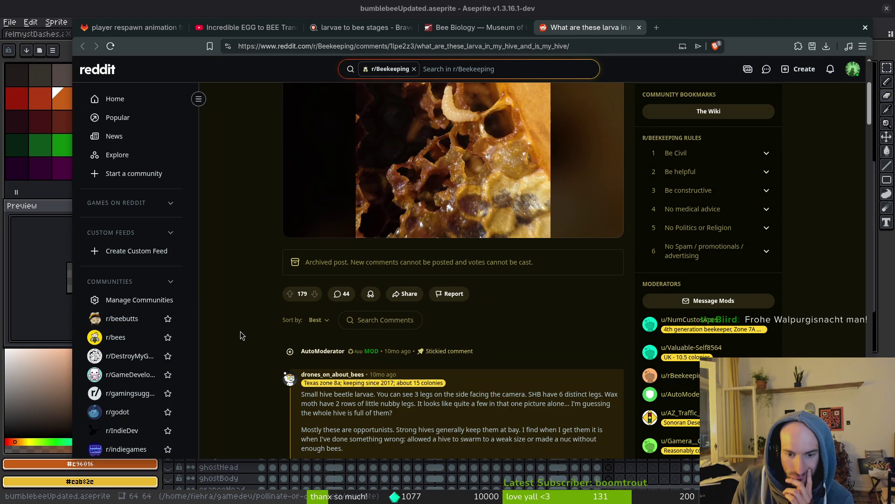
{"action": "scroll", "coordinate": [241, 335], "scroll_direction": "up", "scroll_amount": 3}
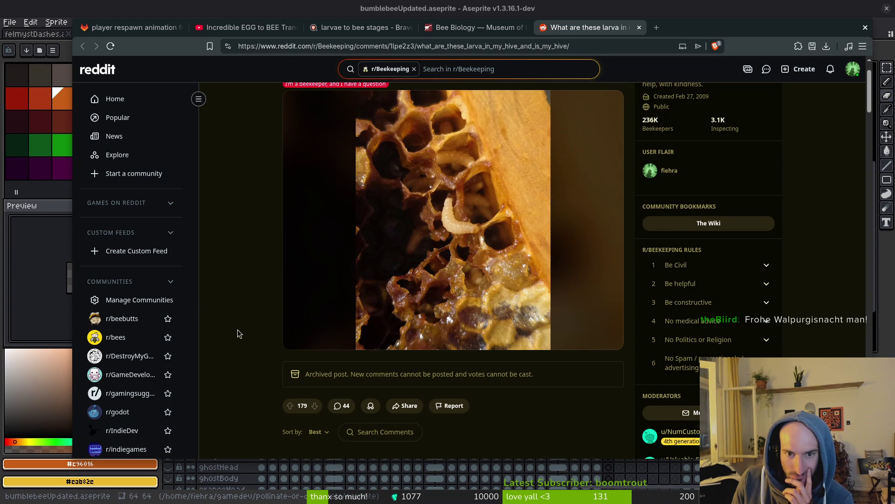
{"action": "scroll", "coordinate": [238, 334], "scroll_direction": "down", "scroll_amount": 3}
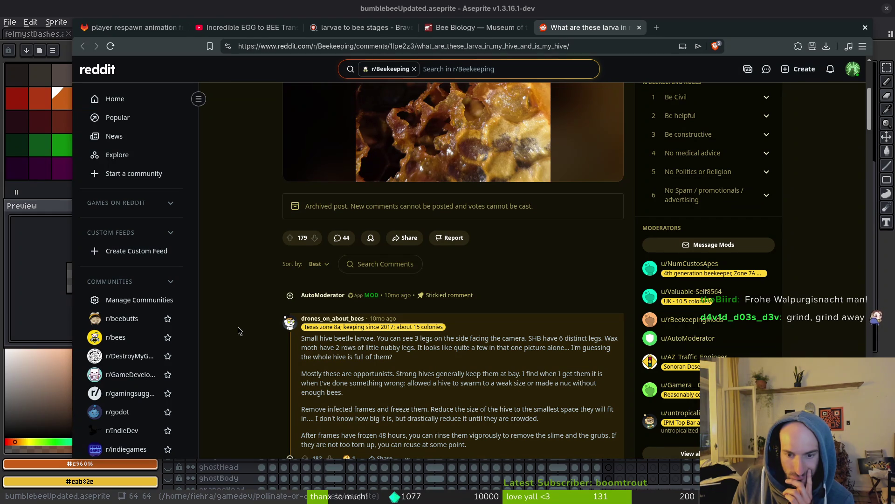
{"action": "scroll", "coordinate": [238, 326], "scroll_direction": "down", "scroll_amount": 2}
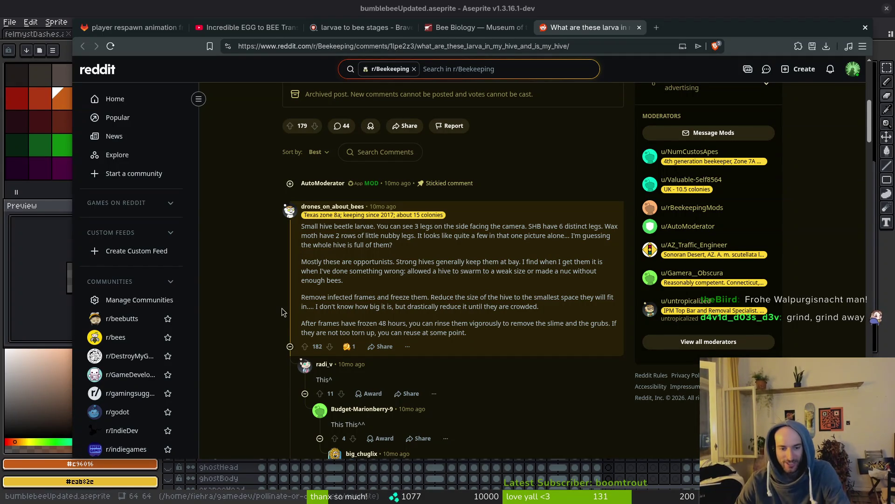
{"action": "scroll", "coordinate": [217, 320], "scroll_direction": "down", "scroll_amount": 1}
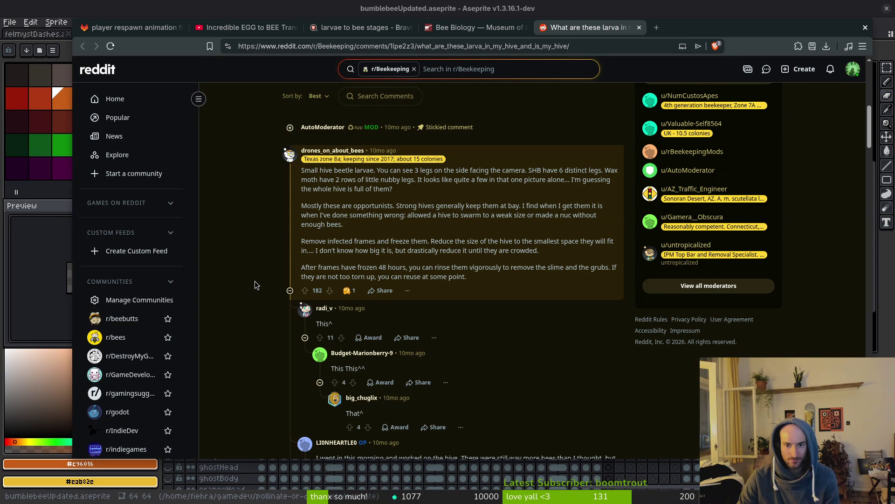
{"action": "scroll", "coordinate": [255, 285], "scroll_direction": "down", "scroll_amount": 3}
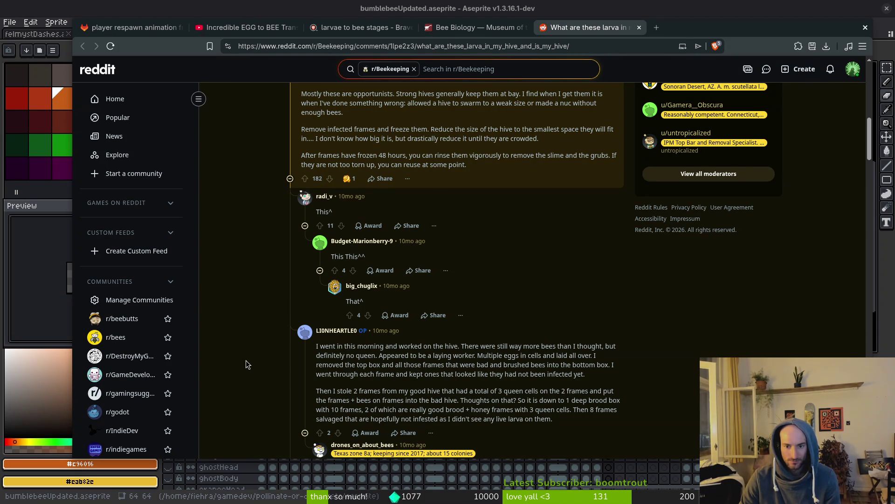
{"action": "scroll", "coordinate": [247, 361], "scroll_direction": "down", "scroll_amount": 2}
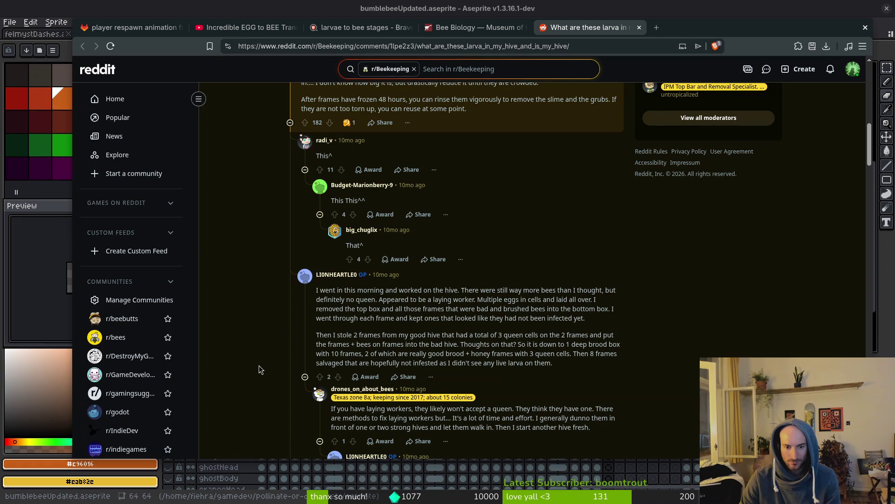
{"action": "scroll", "coordinate": [261, 366], "scroll_direction": "down", "scroll_amount": 1}
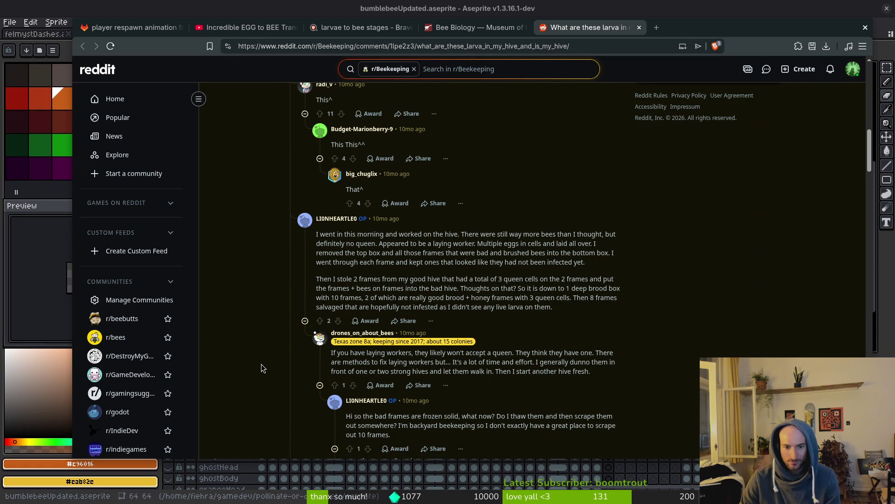
{"action": "scroll", "coordinate": [261, 367], "scroll_direction": "down", "scroll_amount": 1}
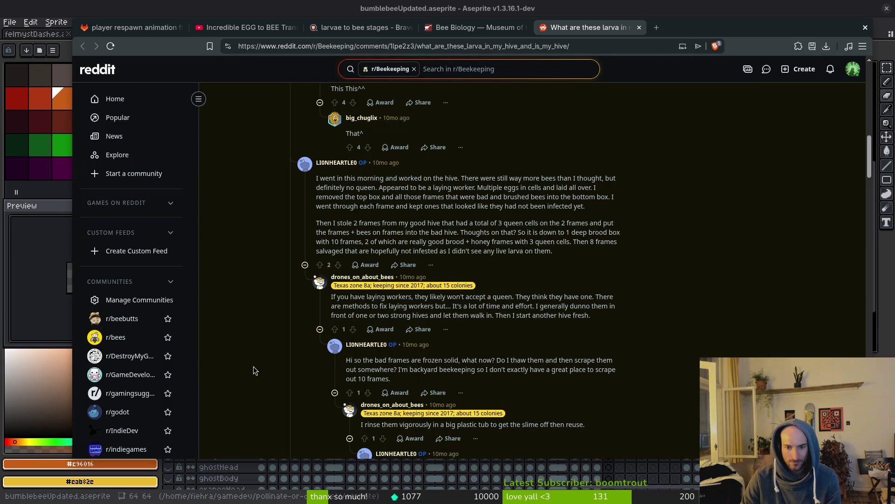
{"action": "scroll", "coordinate": [272, 370], "scroll_direction": "down", "scroll_amount": 2}
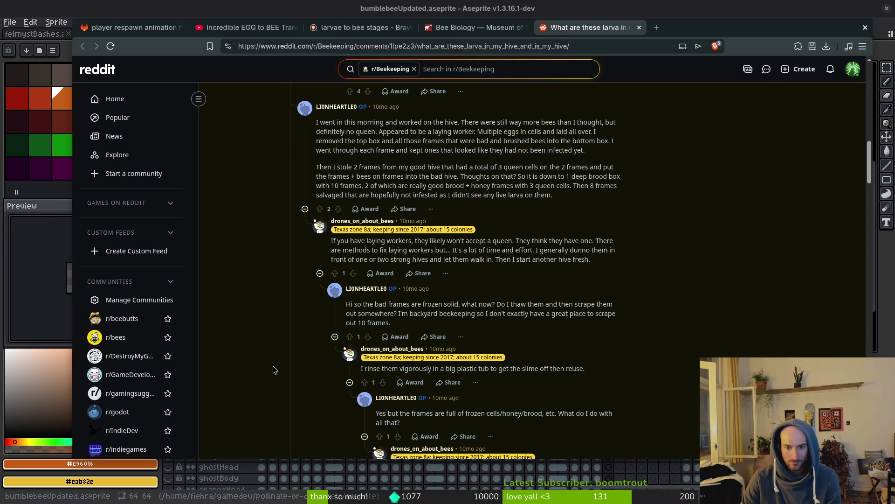
{"action": "scroll", "coordinate": [281, 368], "scroll_direction": "down", "scroll_amount": 2}
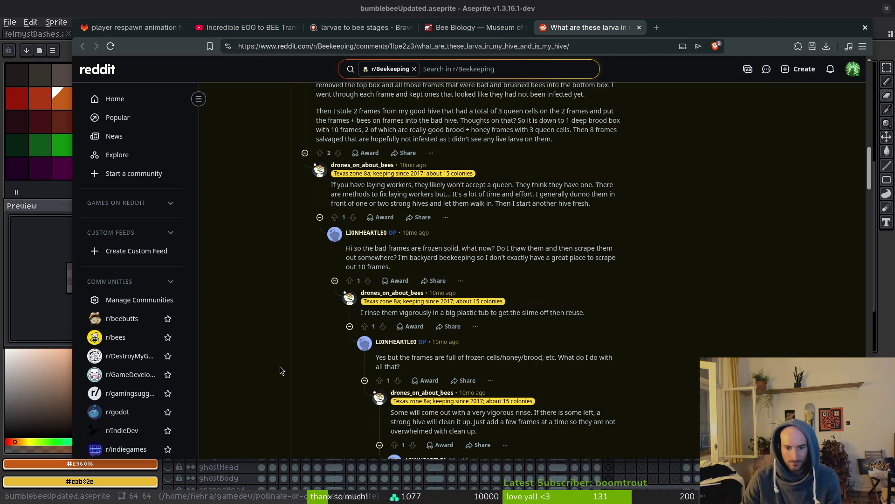
{"action": "scroll", "coordinate": [281, 370], "scroll_direction": "down", "scroll_amount": 2}
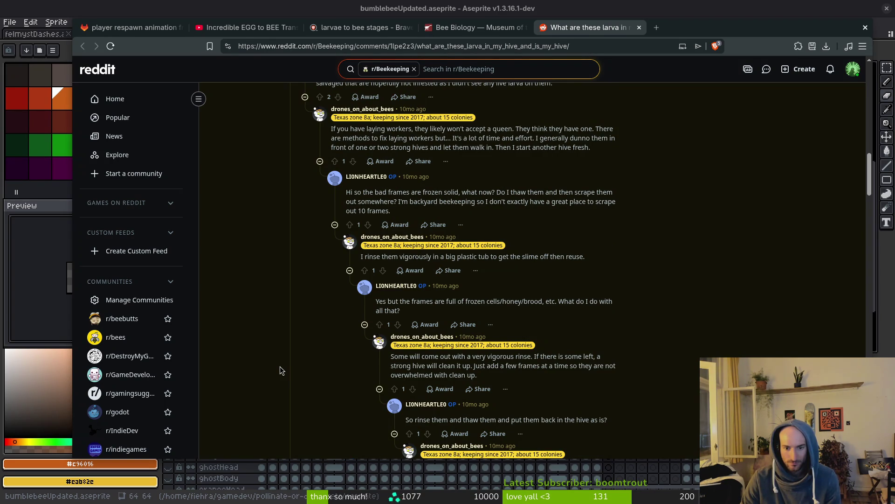
{"action": "scroll", "coordinate": [280, 369], "scroll_direction": "down", "scroll_amount": 2}
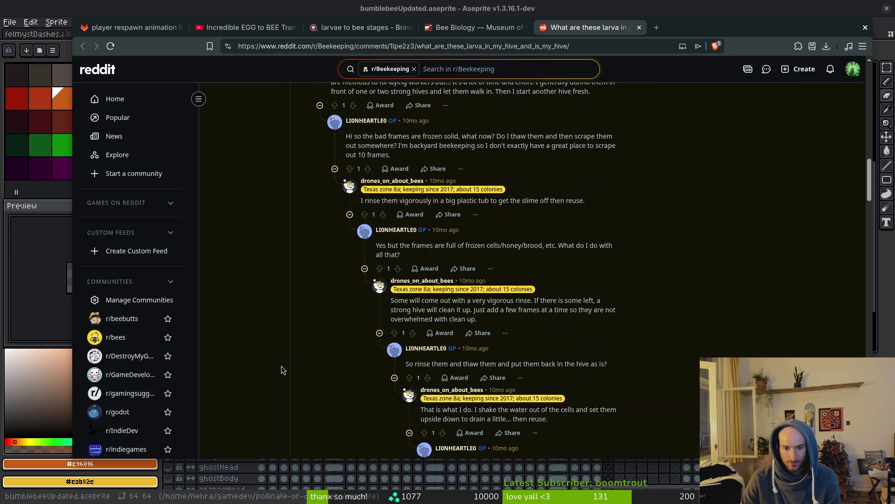
{"action": "scroll", "coordinate": [281, 371], "scroll_direction": "down", "scroll_amount": 2}
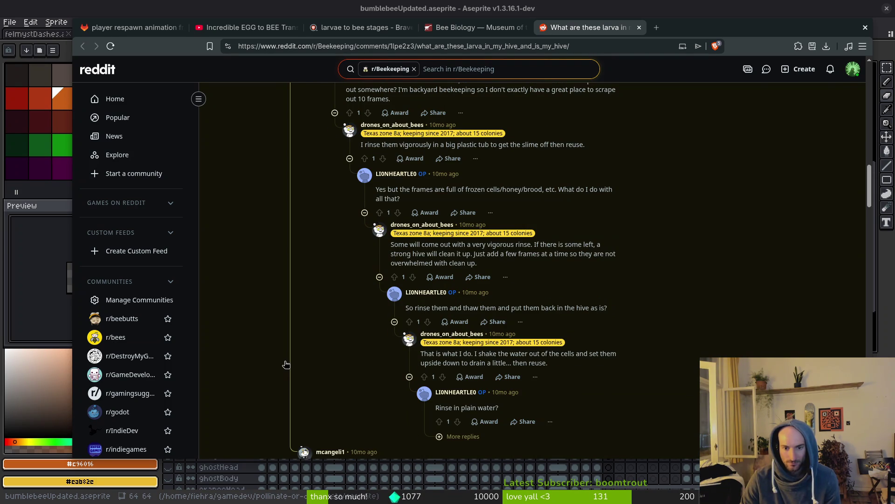
{"action": "scroll", "coordinate": [284, 368], "scroll_direction": "down", "scroll_amount": 4}
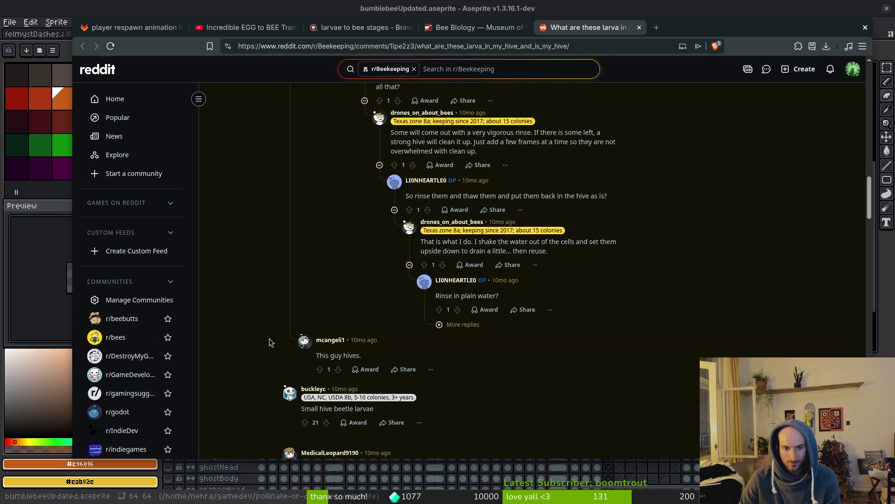
{"action": "scroll", "coordinate": [270, 338], "scroll_direction": "up", "scroll_amount": 15}
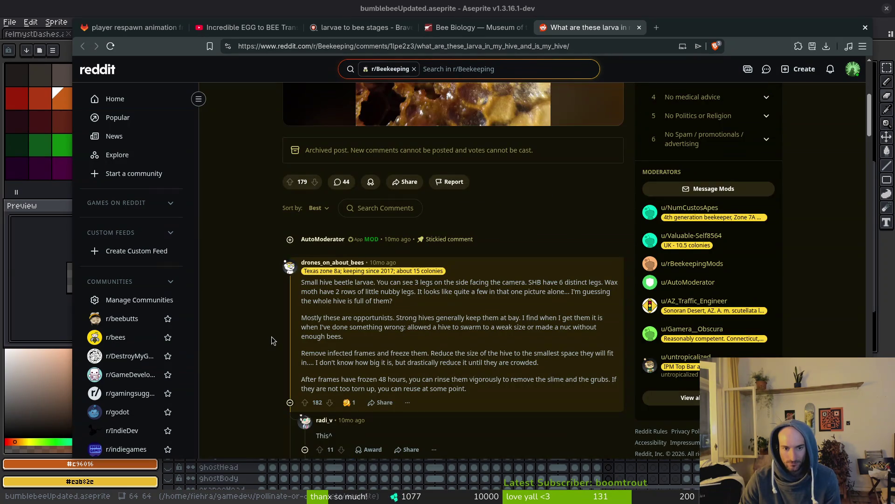
{"action": "scroll", "coordinate": [273, 342], "scroll_direction": "up", "scroll_amount": 6}
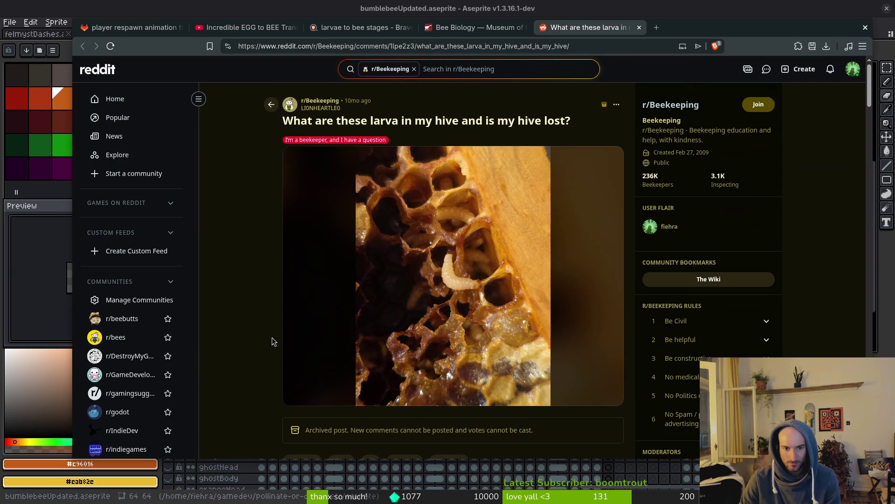
{"action": "left_click", "coordinate": [639, 28]}
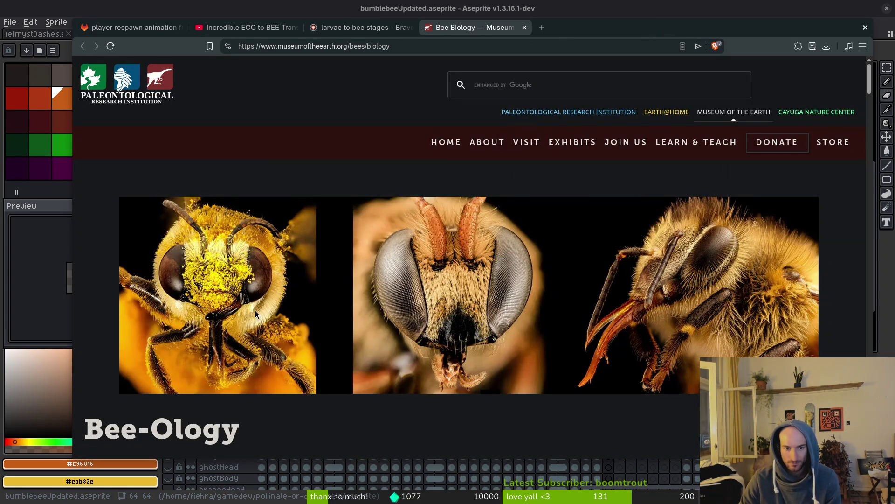
Return to the 'larvae to bee stages' results and preview the Worker Honey Bee Life Cycle diagram
{"action": "left_click", "coordinate": [355, 32]}
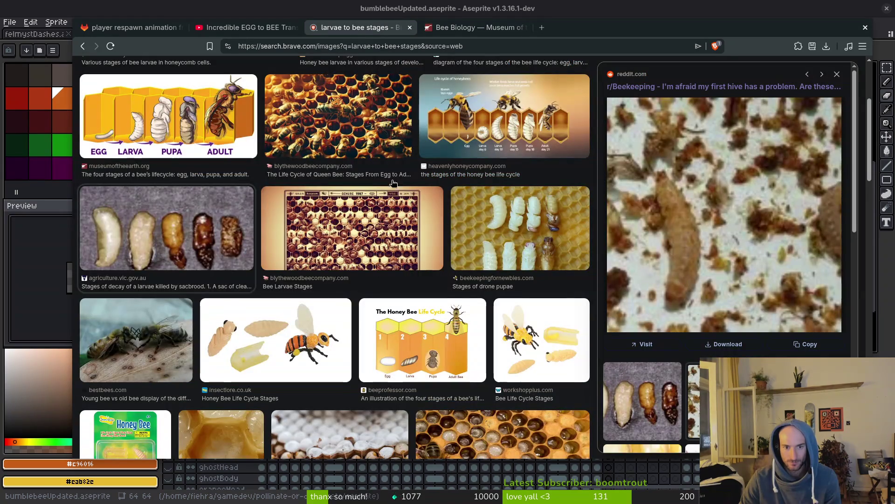
{"action": "scroll", "coordinate": [366, 261], "scroll_direction": "down", "scroll_amount": 3}
{"action": "scroll", "coordinate": [369, 280], "scroll_direction": "down", "scroll_amount": 8}
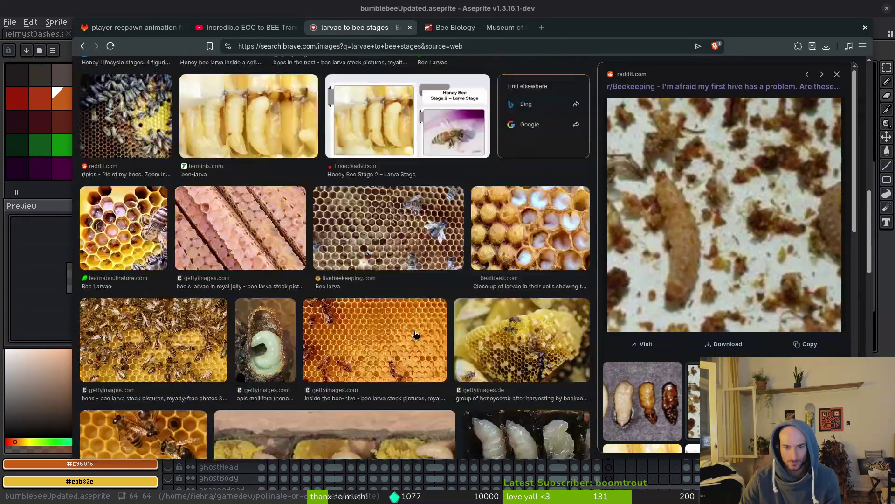
{"action": "scroll", "coordinate": [415, 335], "scroll_direction": "down", "scroll_amount": 2}
{"action": "scroll", "coordinate": [415, 334], "scroll_direction": "down", "scroll_amount": 3}
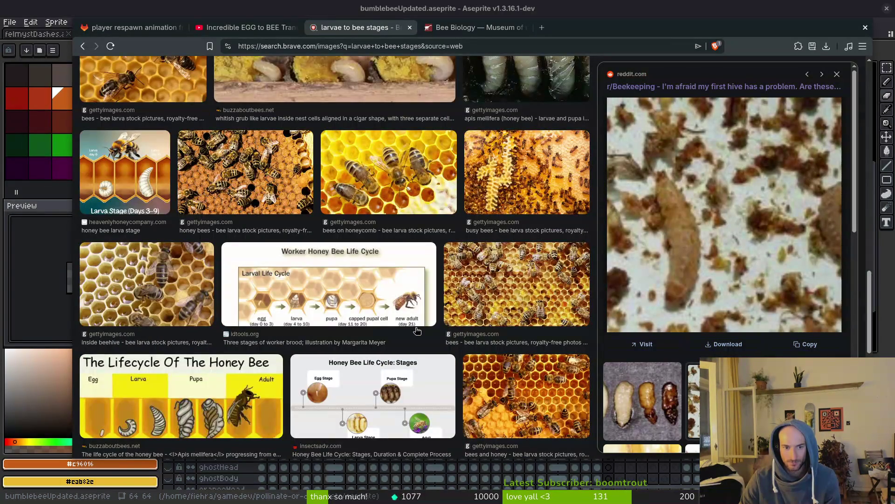
{"action": "left_click", "coordinate": [321, 324]}
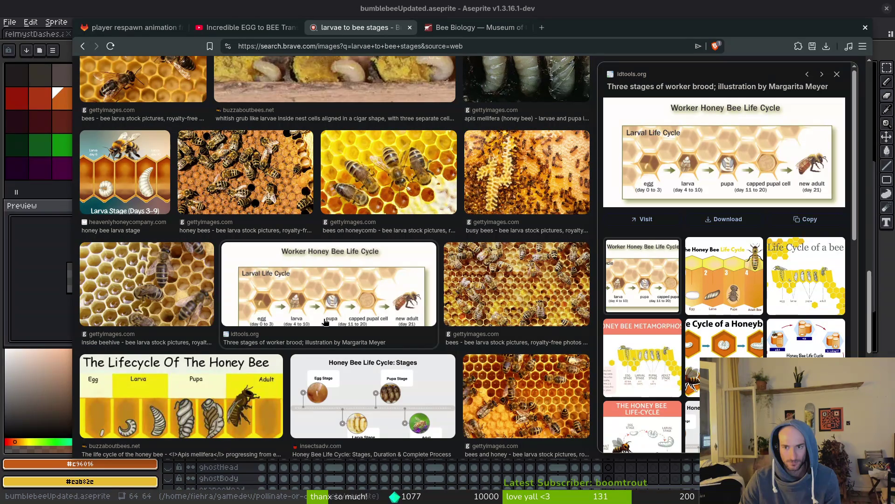
Preview the Life Cycle of a bee illustration and honey bee stages image, then select the query
{"action": "left_click", "coordinate": [800, 287]}
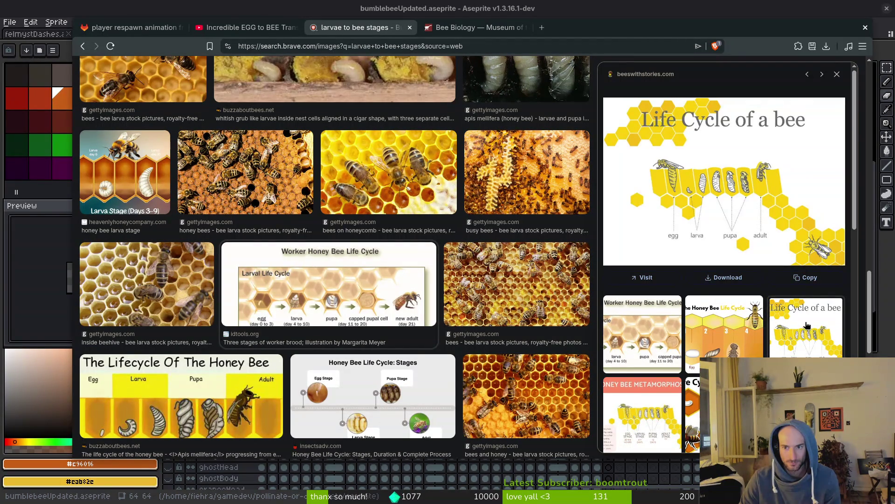
{"action": "scroll", "coordinate": [806, 325], "scroll_direction": "down", "scroll_amount": 10}
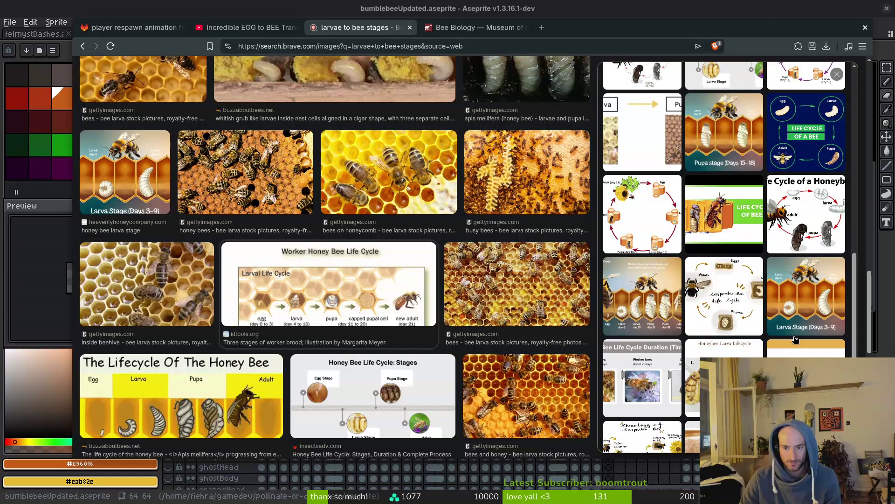
{"action": "left_click", "coordinate": [627, 318]}
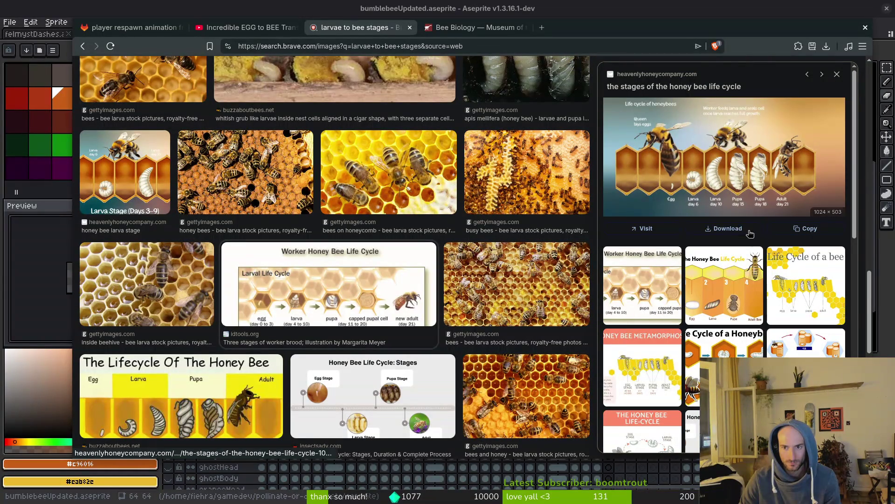
{"action": "scroll", "coordinate": [743, 200], "scroll_direction": "down", "scroll_amount": 7}
{"action": "scroll", "coordinate": [724, 256], "scroll_direction": "down", "scroll_amount": 3}
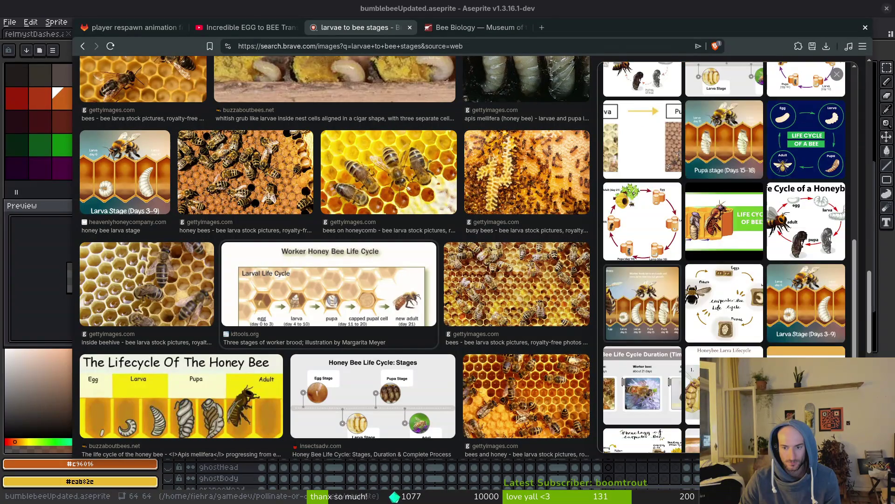
{"action": "scroll", "coordinate": [314, 128], "scroll_direction": "up", "scroll_amount": 10}
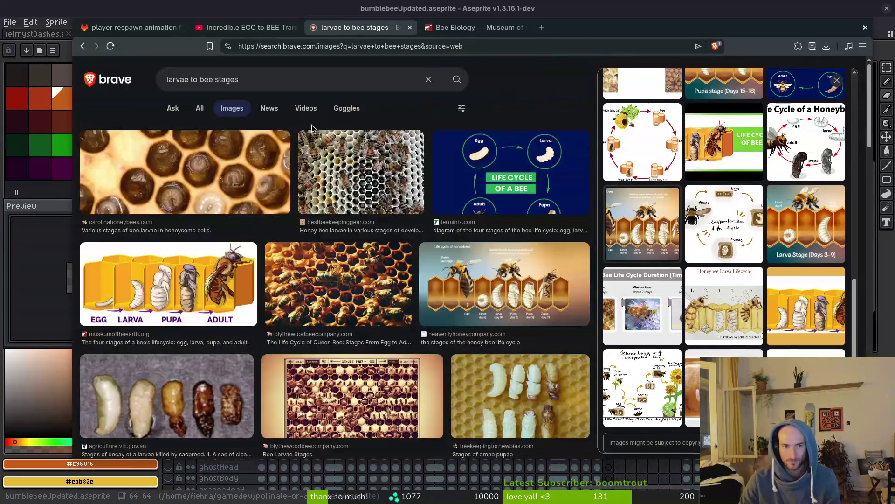
{"action": "left_click_drag", "start_coordinate": [275, 77], "coordinate": [82, 81]}
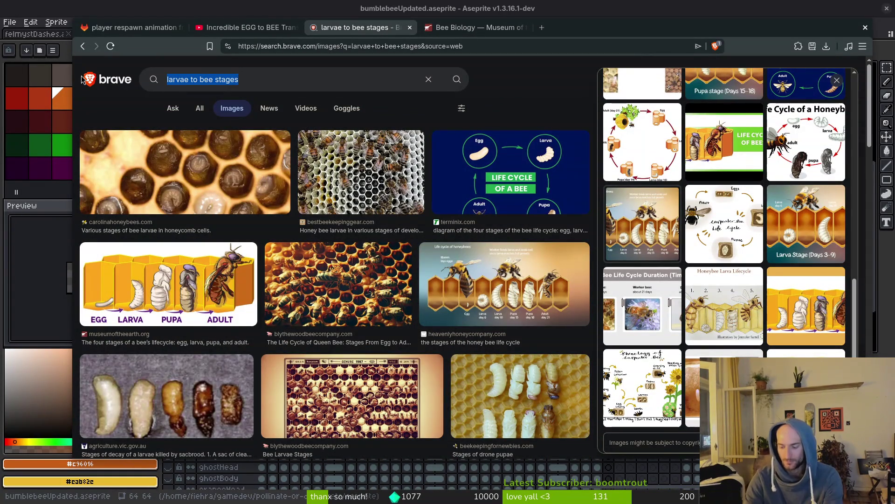
Search for 'bumblebee larvae to bee stages'
{"action": "type", "text": "bumblebee larvae to bee"}
{"action": "key", "text": "Return"}
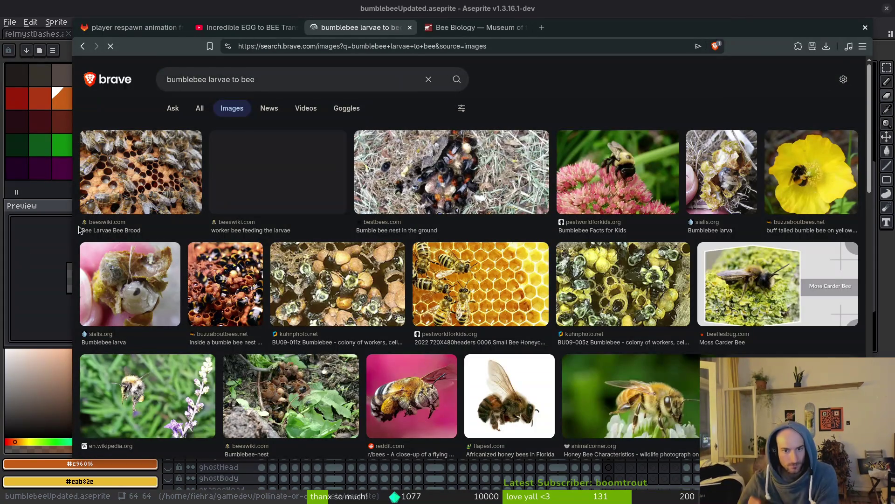
{"action": "left_click", "coordinate": [296, 80]}
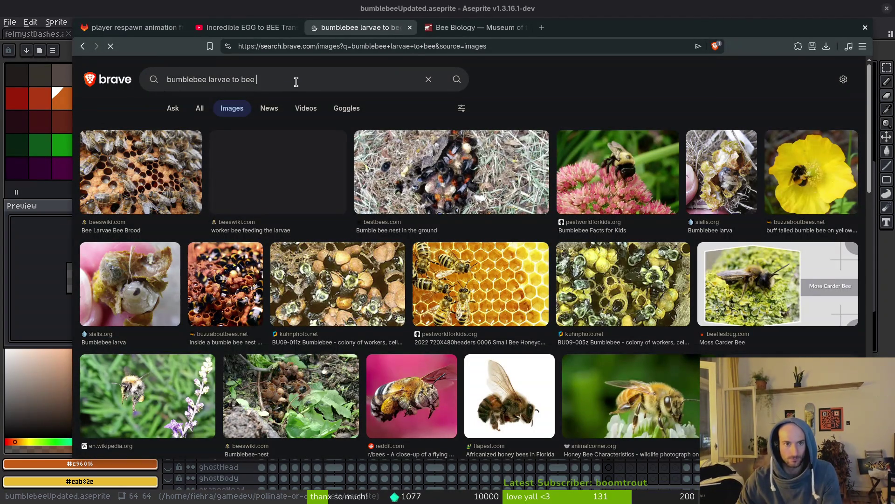
{"action": "type", "text": "stages"}
{"action": "key", "text": "Return"}
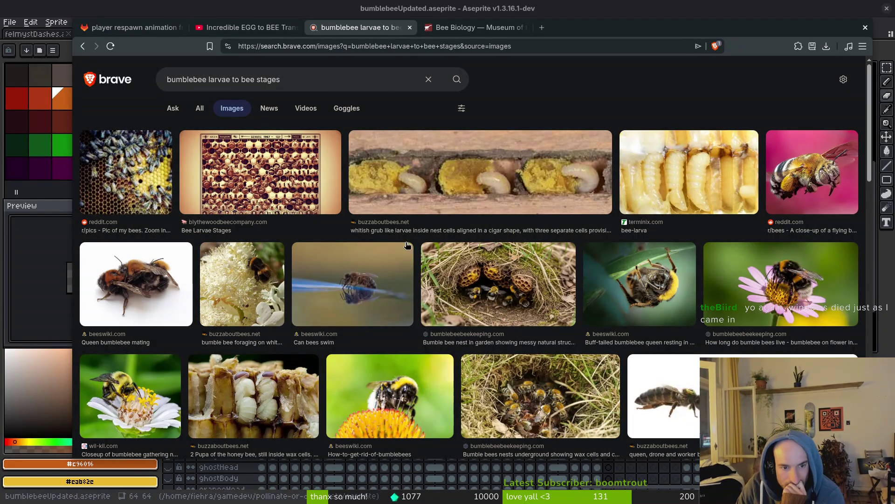
Preview the Life Cycle of a Bumble Bee image, visit its source page, and come back
{"action": "scroll", "coordinate": [412, 227], "scroll_direction": "down", "scroll_amount": 4}
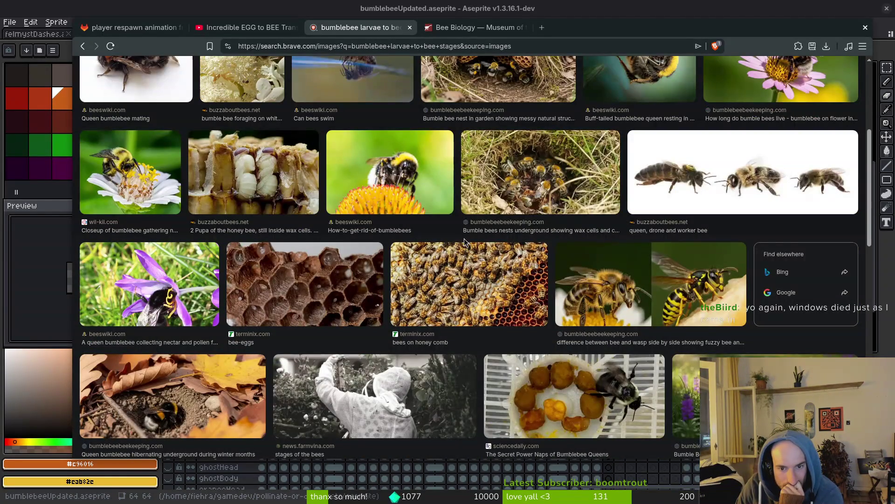
{"action": "scroll", "coordinate": [464, 239], "scroll_direction": "down", "scroll_amount": 2}
{"action": "scroll", "coordinate": [464, 238], "scroll_direction": "down", "scroll_amount": 5}
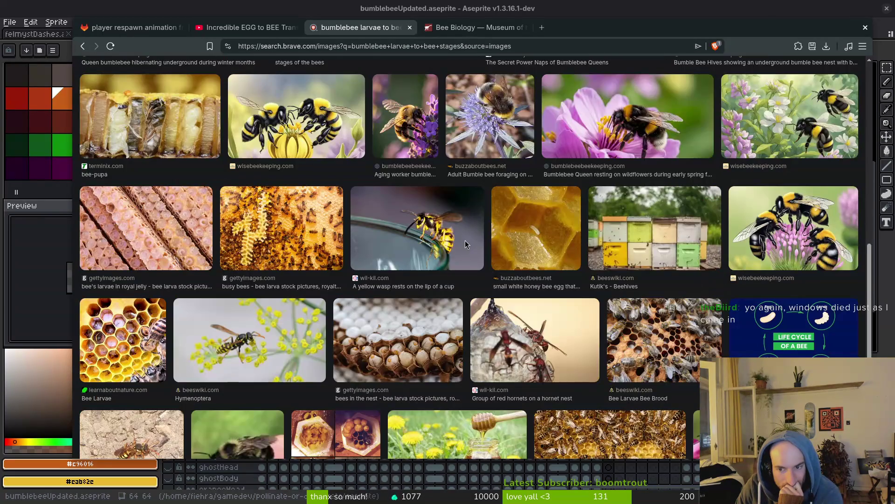
{"action": "scroll", "coordinate": [467, 243], "scroll_direction": "down", "scroll_amount": 3}
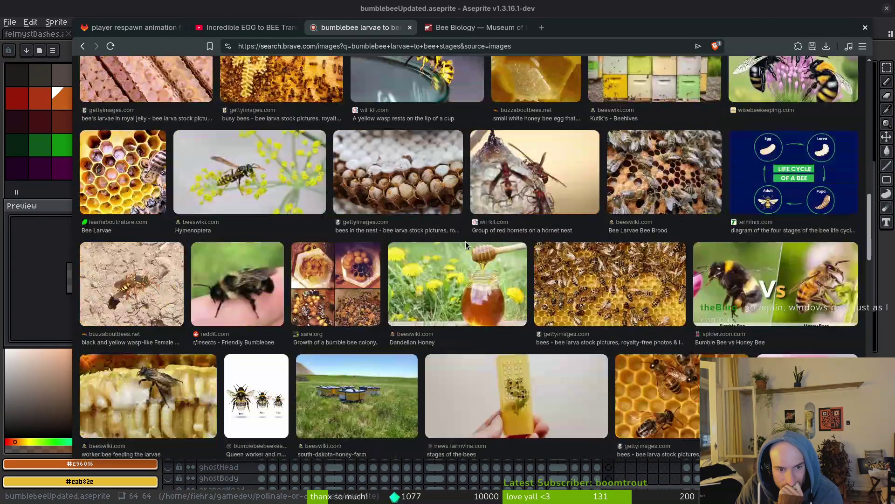
{"action": "scroll", "coordinate": [465, 241], "scroll_direction": "down", "scroll_amount": 4}
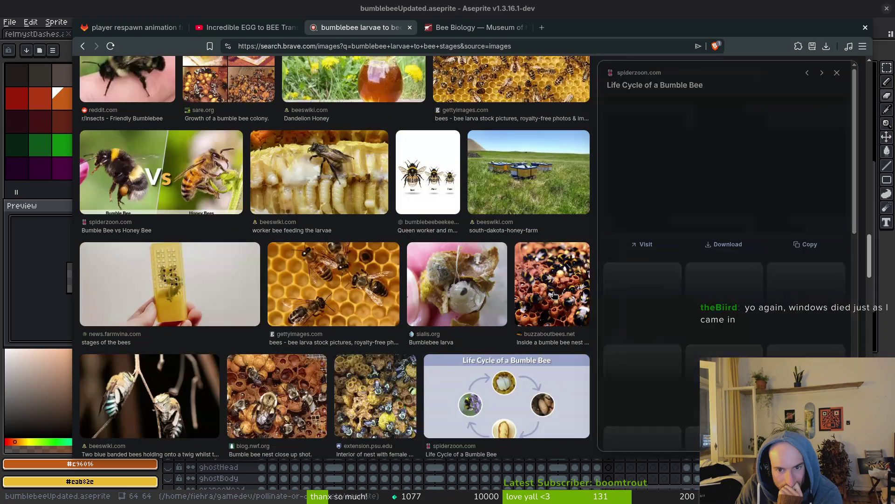
{"action": "left_click", "coordinate": [554, 296]}
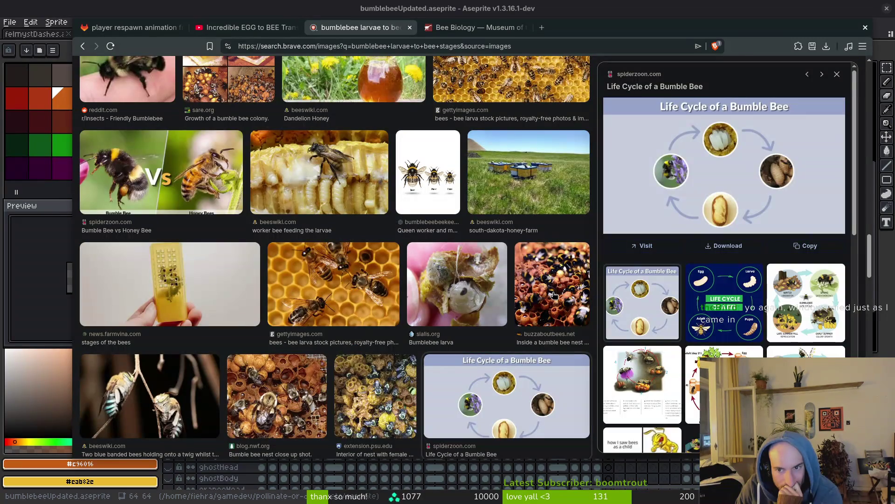
{"action": "left_click", "coordinate": [736, 188]}
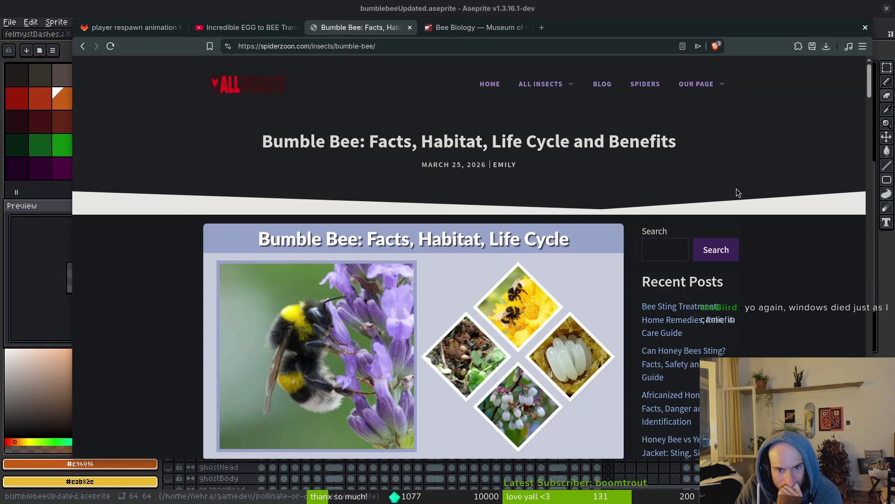
{"action": "key", "text": "alt+Left"}
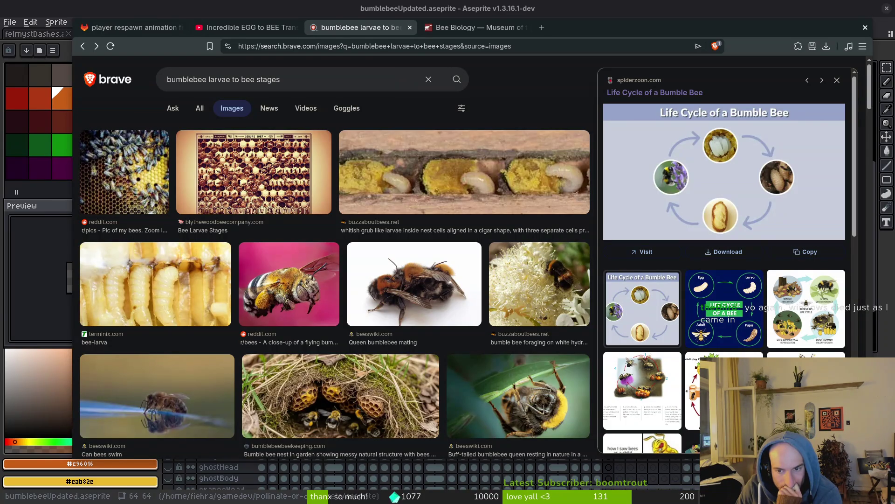
Preview the Figure 6 bee staging grid from the image results
{"action": "scroll", "coordinate": [725, 261], "scroll_direction": "down", "scroll_amount": 8}
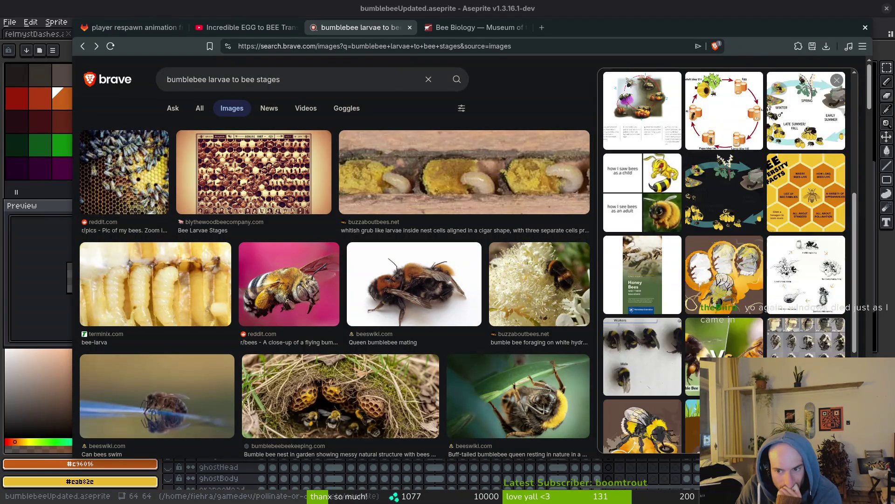
{"action": "left_click", "coordinate": [803, 303]}
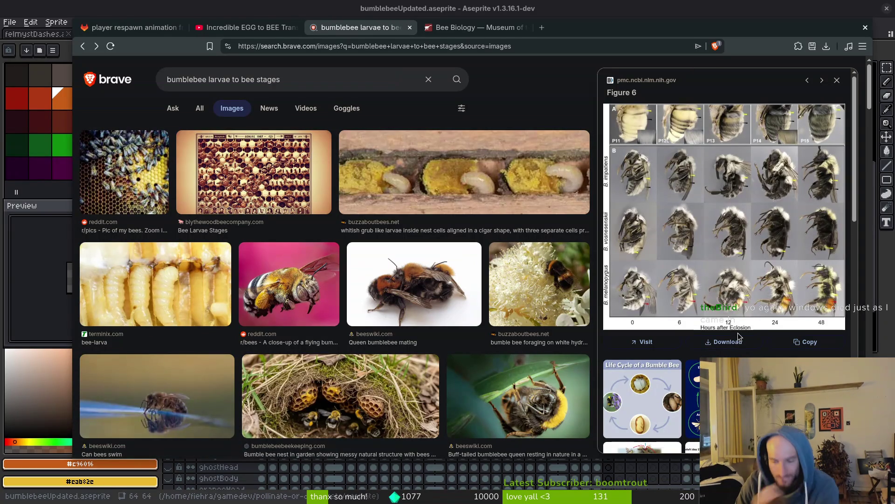
{"action": "key", "text": "ctrl+t"}
{"action": "type", "text": "eclosion"}
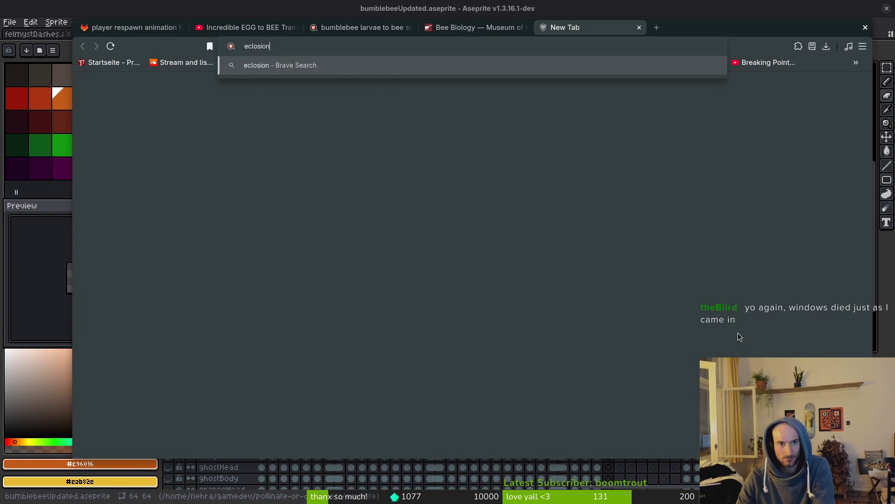
{"action": "key", "text": "Return"}
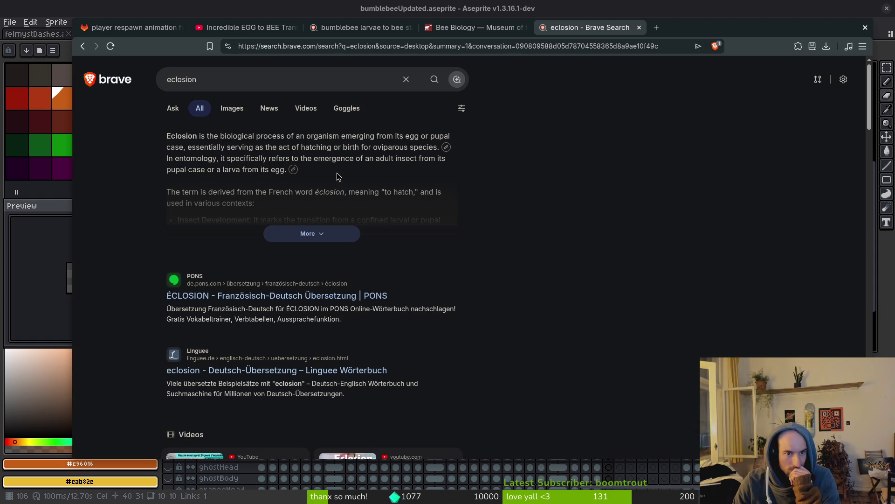
{"action": "left_click", "coordinate": [323, 232]}
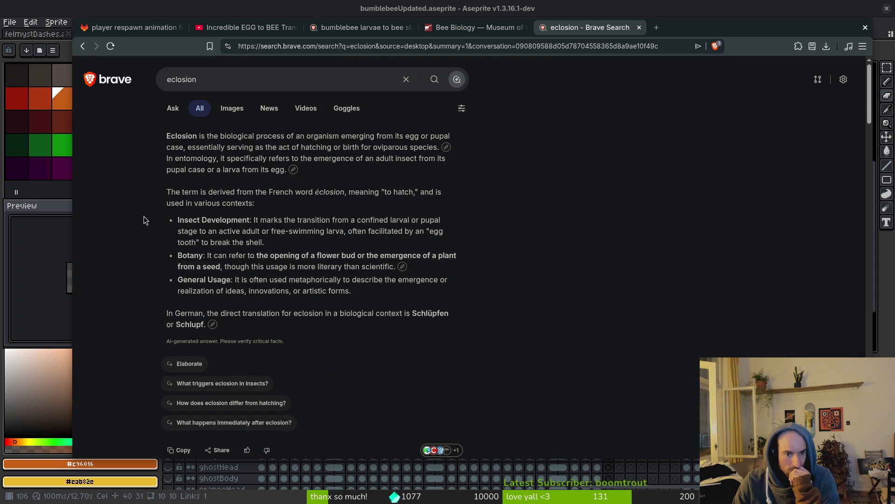
{"action": "left_click", "coordinate": [639, 28]}
{"action": "left_click", "coordinate": [649, 192]}
{"action": "key", "text": "alt+Left"}
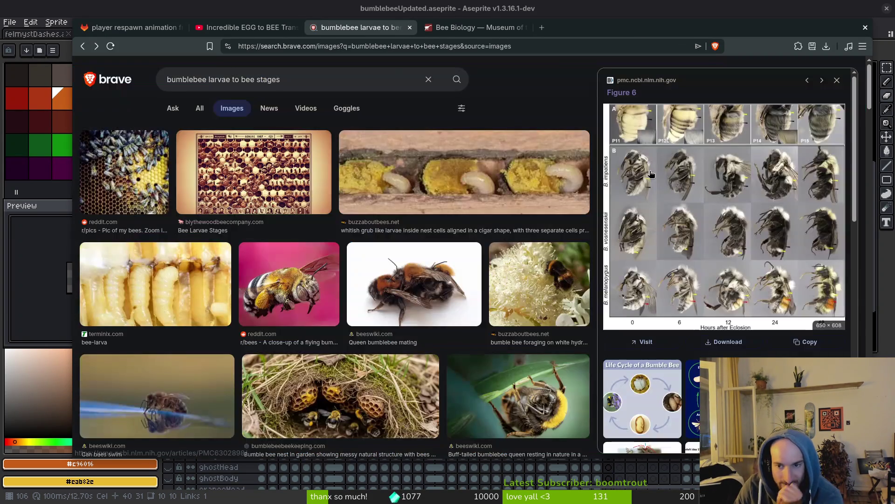
Open Figure 6's source article and its image in new tabs, then close the pupae article tab
{"action": "right_click", "coordinate": [715, 156]}
{"action": "left_click", "coordinate": [765, 166]}
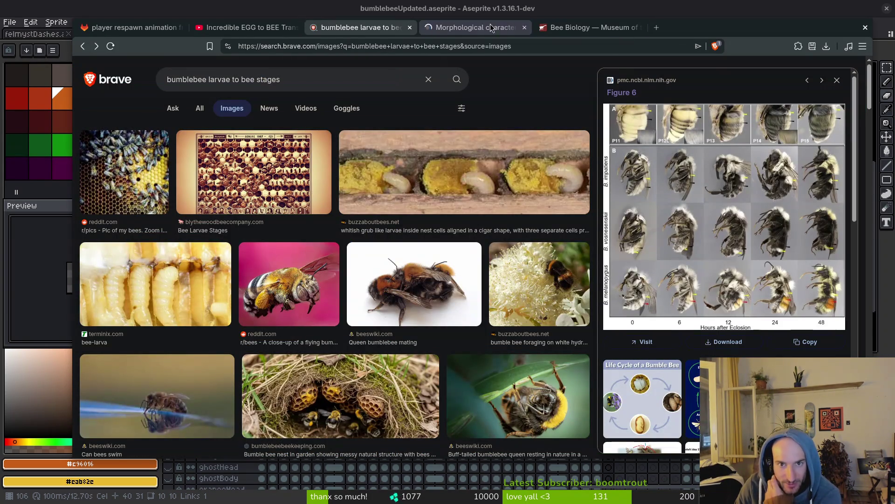
{"action": "key", "text": "ctrl+Tab"}
{"action": "left_click", "coordinate": [362, 27]}
{"action": "right_click", "coordinate": [706, 211]}
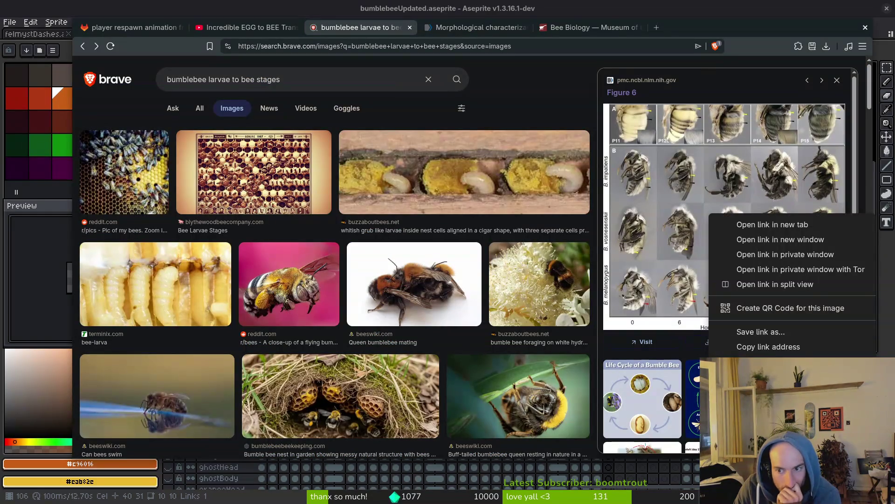
{"action": "left_click", "coordinate": [746, 366]}
{"action": "left_click", "coordinate": [528, 24]}
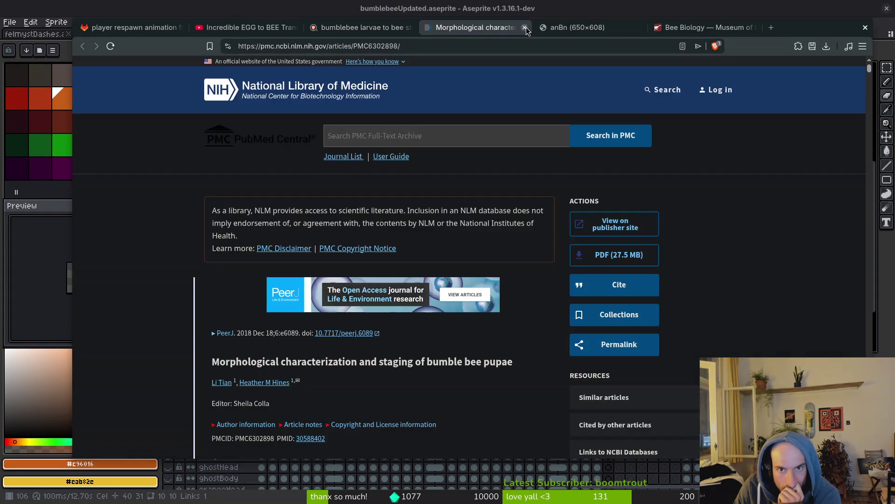
{"action": "left_click", "coordinate": [527, 24]}
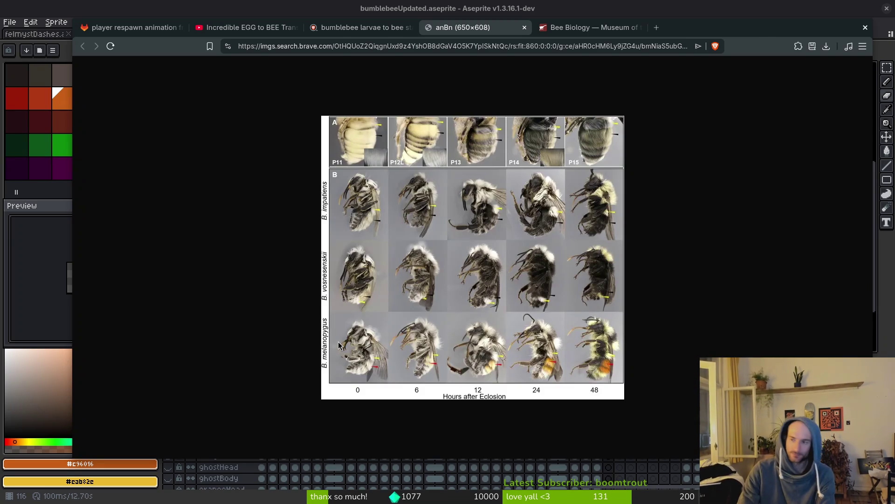
Close the Bee Biology tab, search 'bombus melanopygus', and open the Wikipedia result
{"action": "key", "text": "ctrl+t"}
{"action": "type", "text": "bombus"}
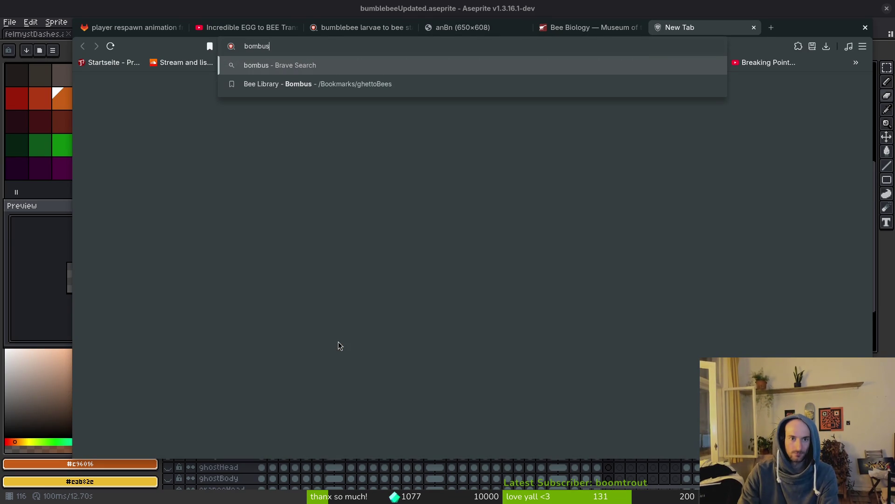
{"action": "type", "text": " melan"}
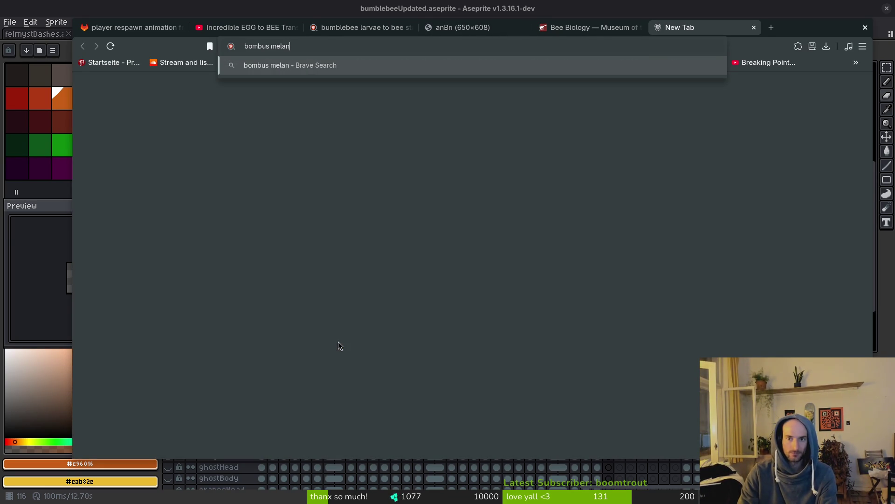
{"action": "left_click", "coordinate": [606, 27]}
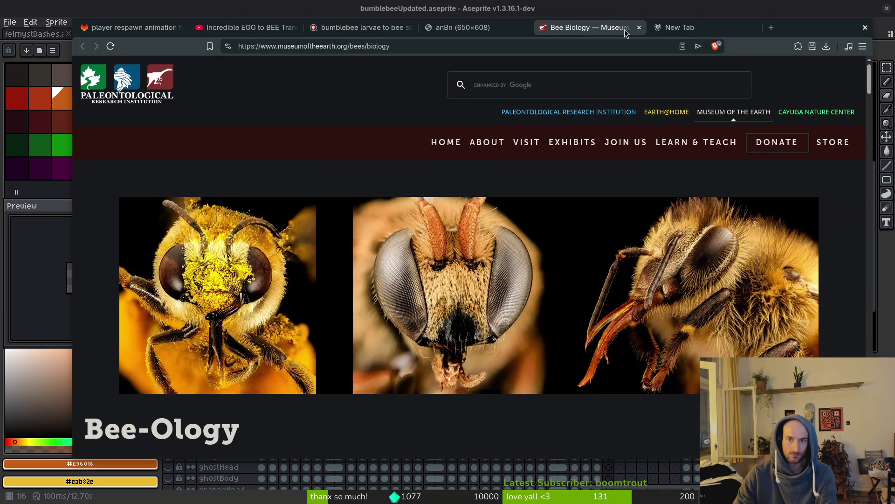
{"action": "left_click", "coordinate": [640, 28]}
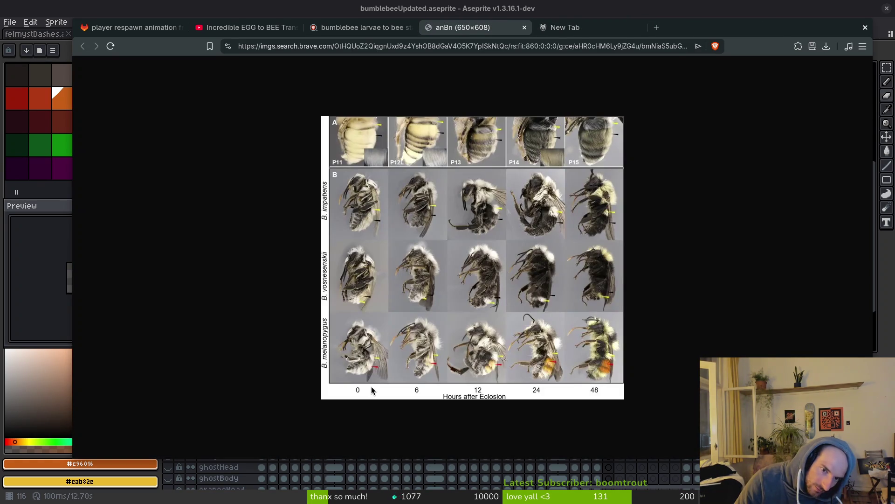
{"action": "left_click", "coordinate": [569, 28]}
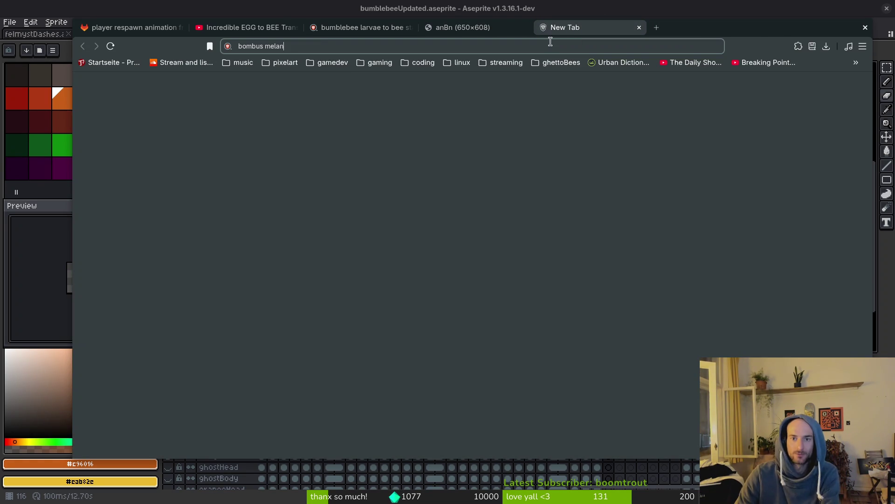
{"action": "type", "text": "pygus"}
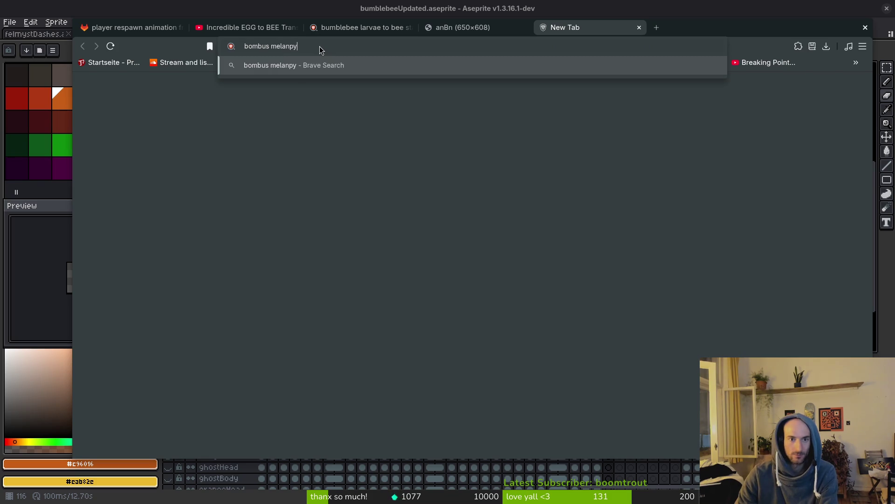
{"action": "key", "text": "Return"}
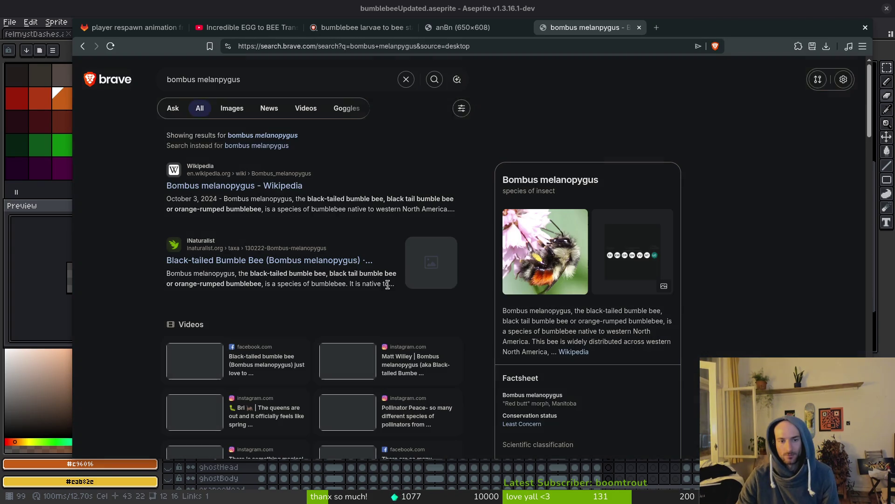
{"action": "left_click", "coordinate": [250, 186]}
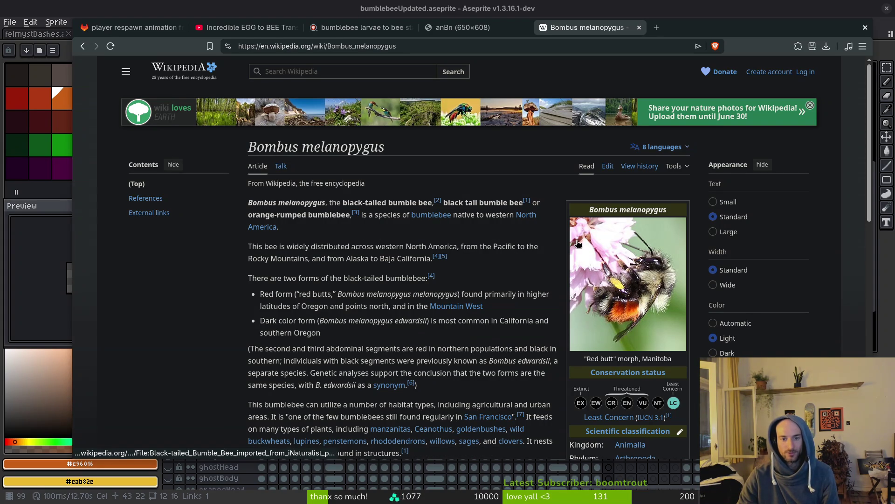
Enlarge the article's black-tailed bumblebee photos and step through the images
{"action": "left_click", "coordinate": [602, 281]}
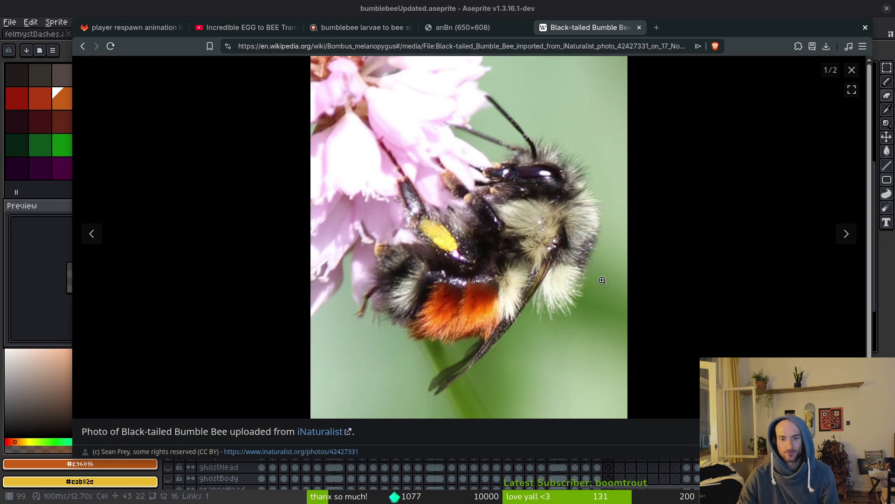
{"action": "left_click", "coordinate": [852, 70]}
{"action": "left_click", "coordinate": [632, 323]}
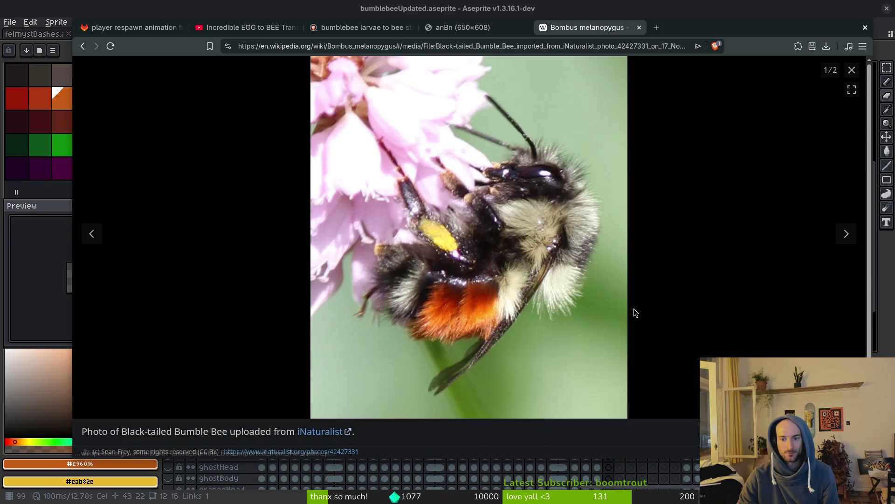
{"action": "left_click", "coordinate": [846, 234]}
{"action": "left_click", "coordinate": [851, 71]}
Search the Bombus melanopygus title and open the iNaturalist black-tailed bumble bee page
{"action": "scroll", "coordinate": [413, 149], "scroll_direction": "up", "scroll_amount": 10}
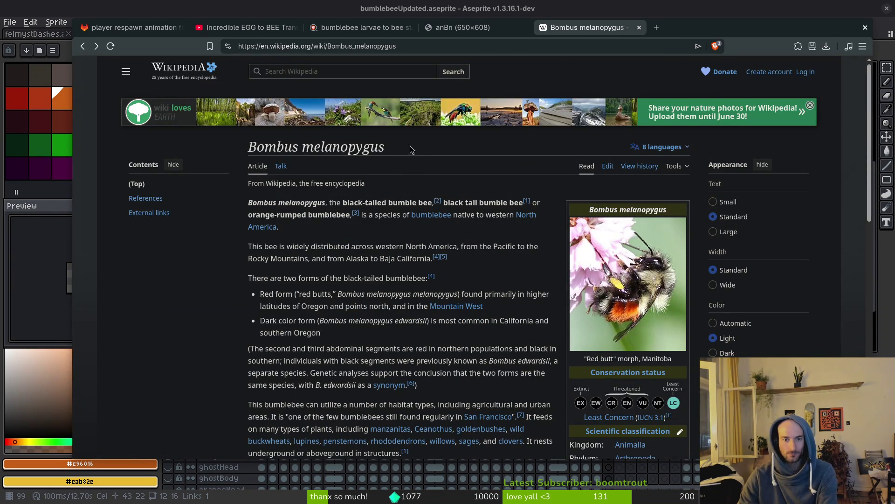
{"action": "left_click_drag", "start_coordinate": [413, 150], "coordinate": [248, 155]}
{"action": "key", "text": "ctrl+c"}
{"action": "key", "text": "Return"}
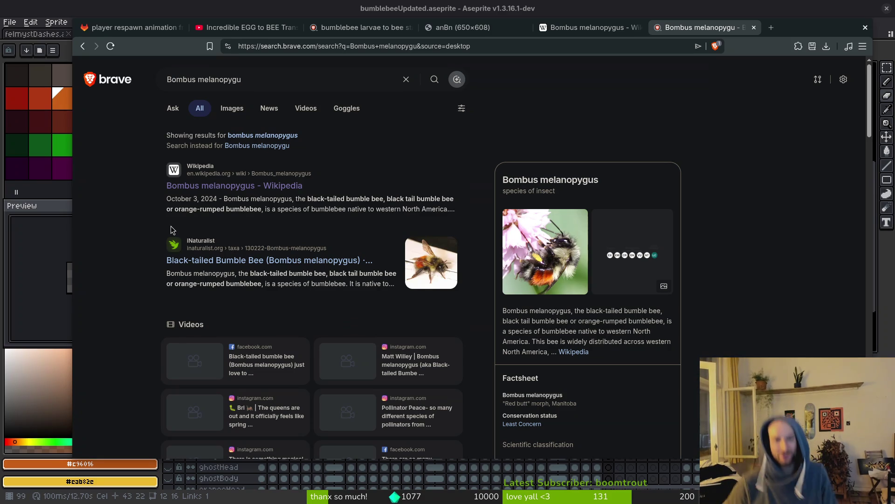
{"action": "left_click", "coordinate": [283, 264]}
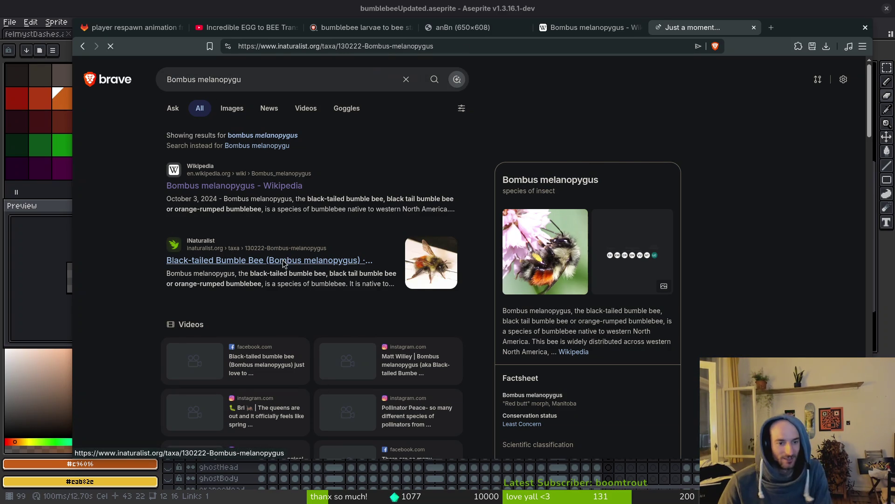
View several iNaturalist photos of the bee, including ones on purple and pink flowers
{"action": "left_click", "coordinate": [591, 27]}
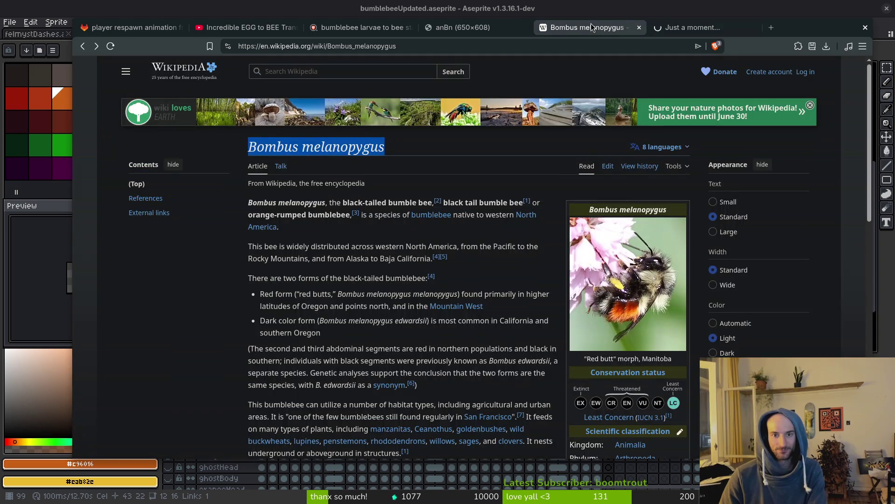
{"action": "left_click", "coordinate": [699, 27]}
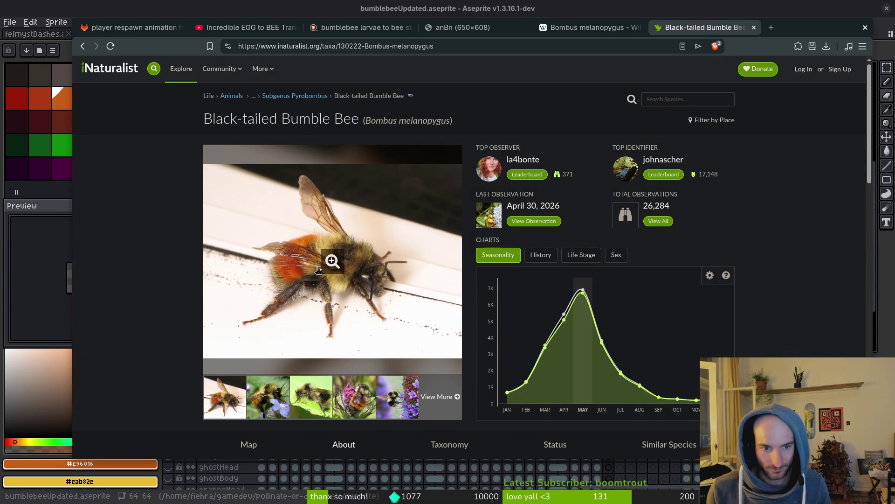
{"action": "left_click", "coordinate": [311, 402]}
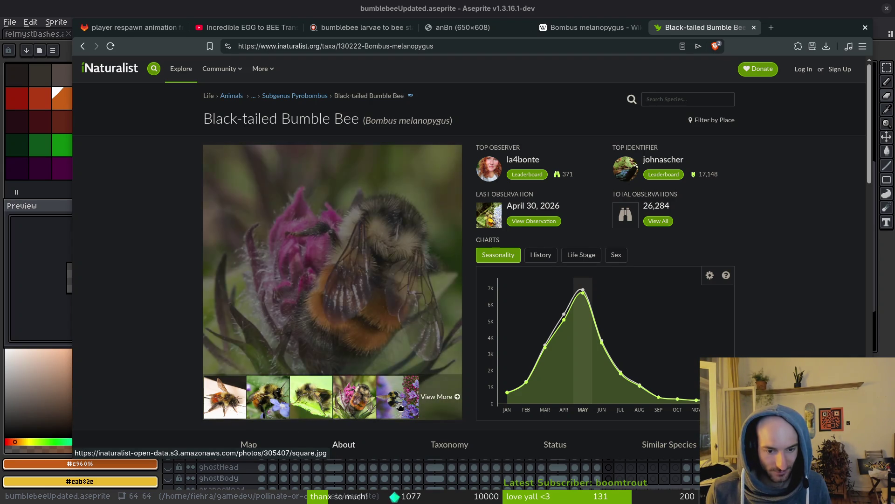
{"action": "left_click", "coordinate": [396, 404]}
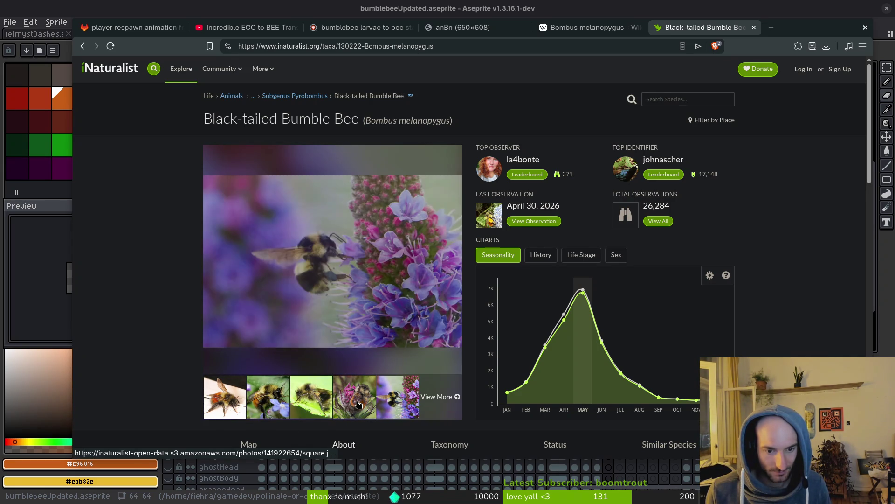
{"action": "left_click", "coordinate": [358, 405]}
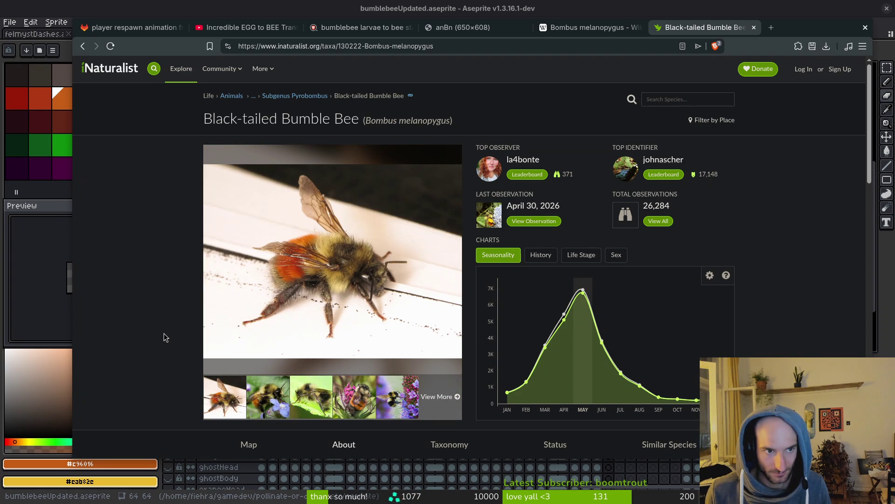
Scroll to the species description, then return to the Bombus melanopygus search results
{"action": "scroll", "coordinate": [159, 309], "scroll_direction": "down", "scroll_amount": 2}
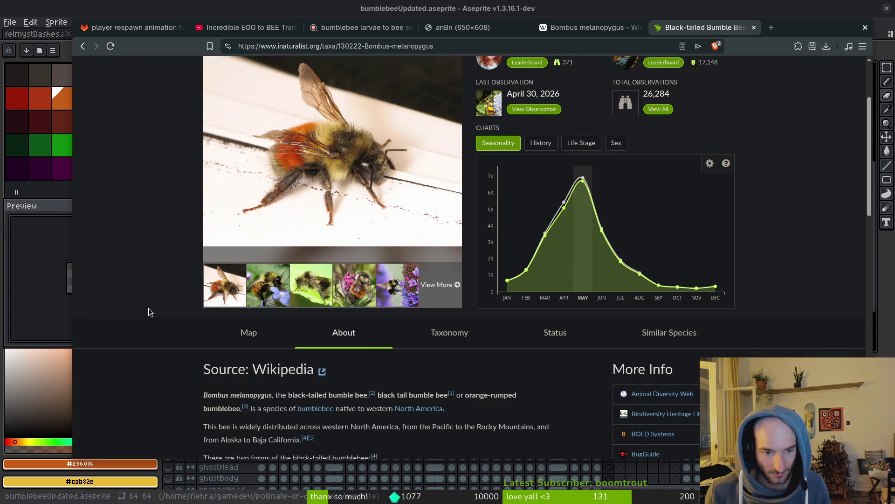
{"action": "scroll", "coordinate": [148, 308], "scroll_direction": "down", "scroll_amount": 2}
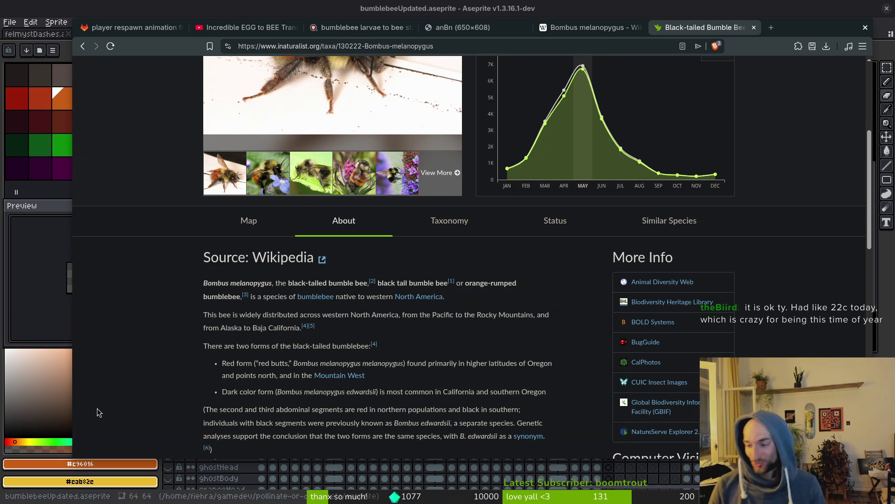
{"action": "key", "text": "alt+Left"}
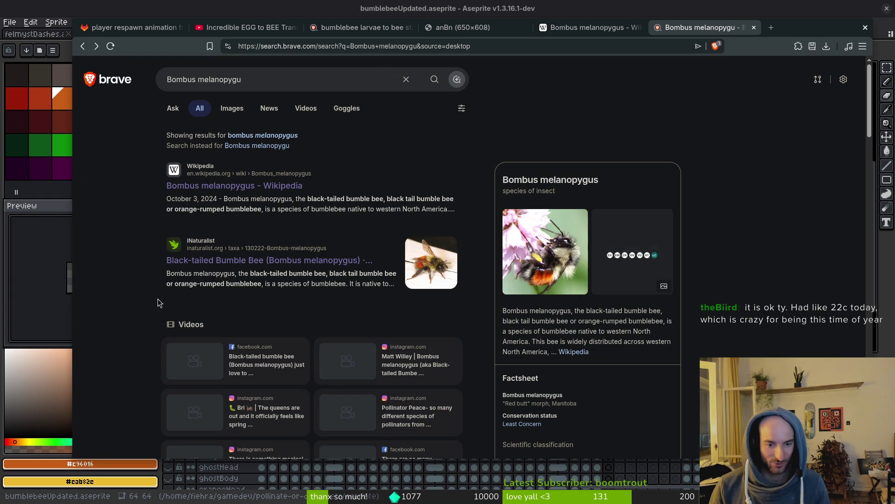
Browse the Bombus melanopygus image results, then return to the GitLab 'player respawn animation from larvae' issue
{"action": "scroll", "coordinate": [230, 281], "scroll_direction": "down", "scroll_amount": 3}
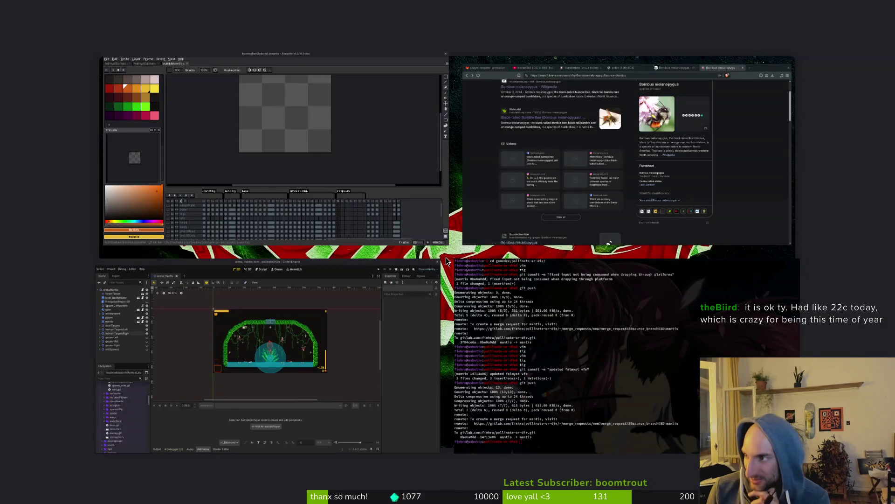
{"action": "scroll", "coordinate": [308, 234], "scroll_direction": "up", "scroll_amount": 3}
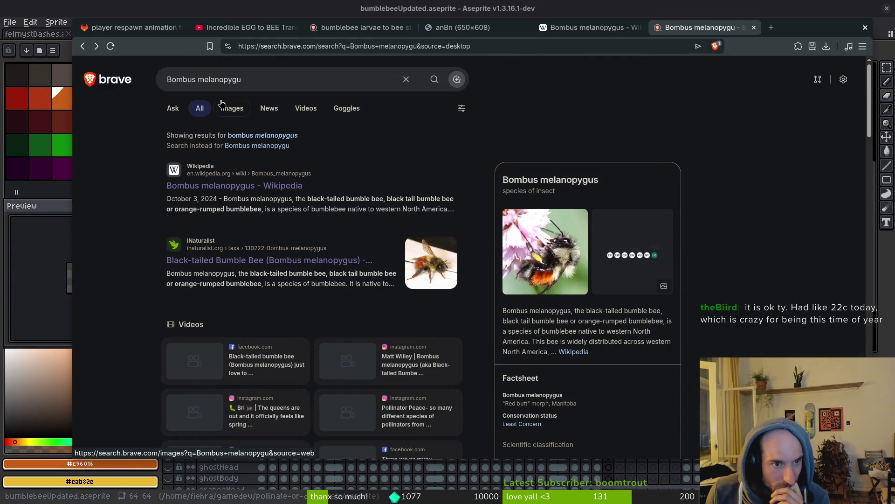
{"action": "left_click", "coordinate": [238, 115]}
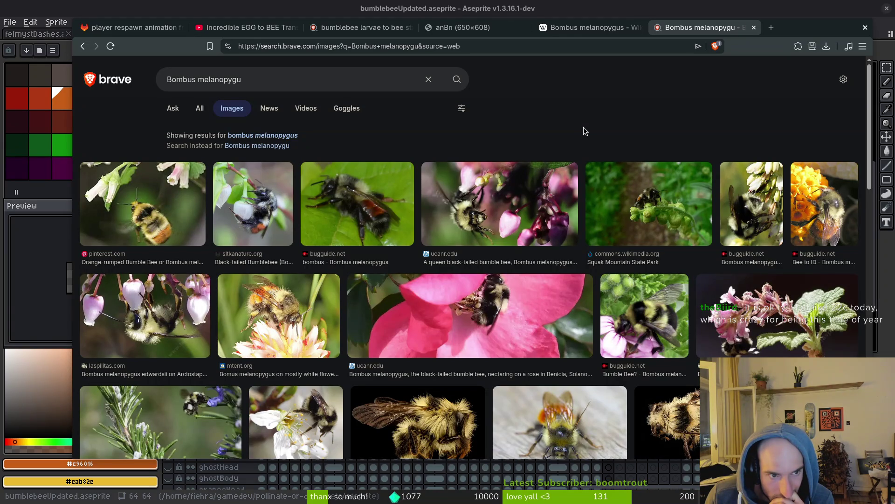
{"action": "left_click", "coordinate": [136, 31]}
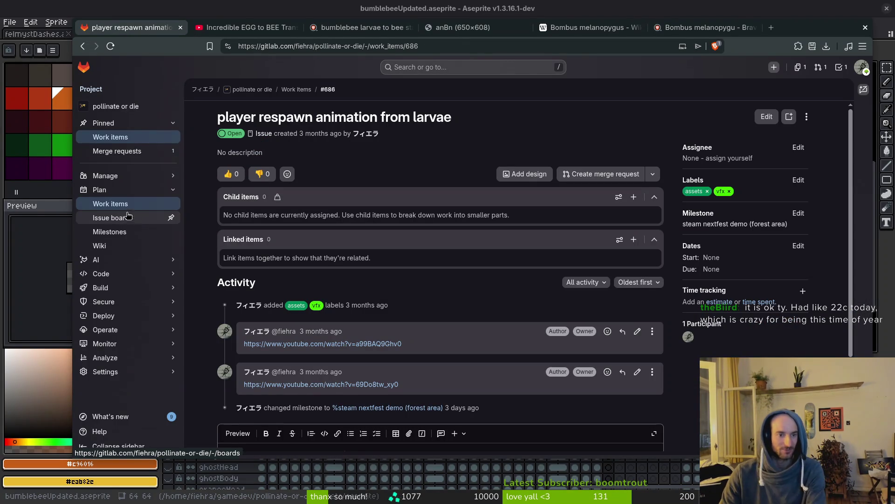
Start a new work item titled with the species name Bombus melanopygus copied from Wikipedia
{"action": "left_click", "coordinate": [120, 204]}
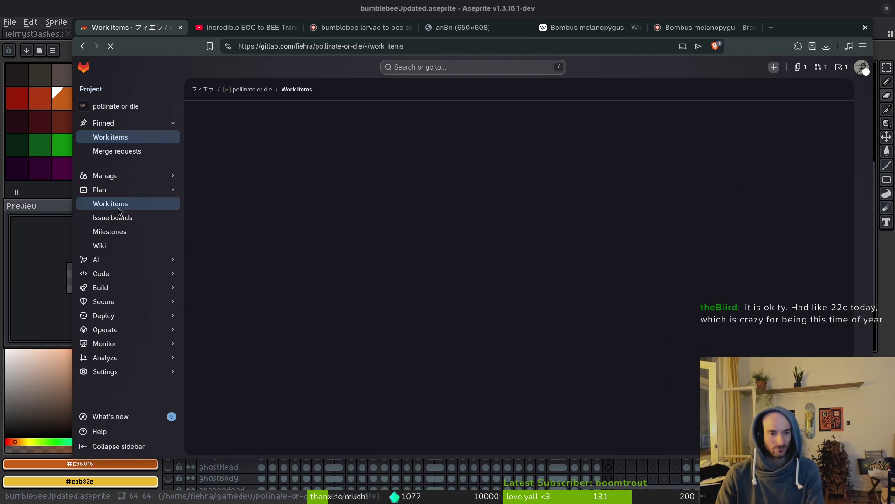
{"action": "left_click", "coordinate": [819, 112]}
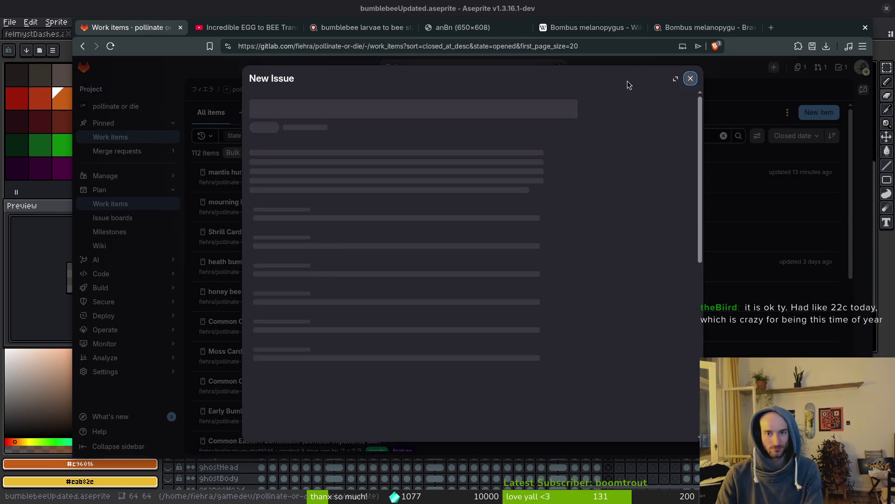
{"action": "left_click", "coordinate": [588, 27]}
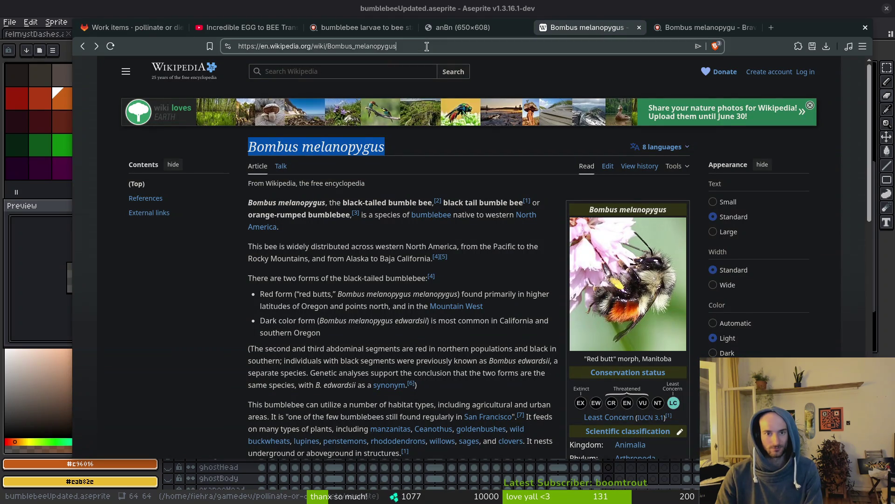
{"action": "mouse_move", "coordinate": [380, 147]}
{"action": "left_mouse_down"}
{"action": "mouse_move", "coordinate": [280, 165]}
{"action": "mouse_move", "coordinate": [392, 147]}
{"action": "left_mouse_up"}
{"action": "key", "text": "ctrl+shift+Tab"}
{"action": "key", "text": "ctrl+shift+Tab"}
{"action": "key", "text": "ctrl+shift+Tab"}
{"action": "key", "text": "ctrl+v"}
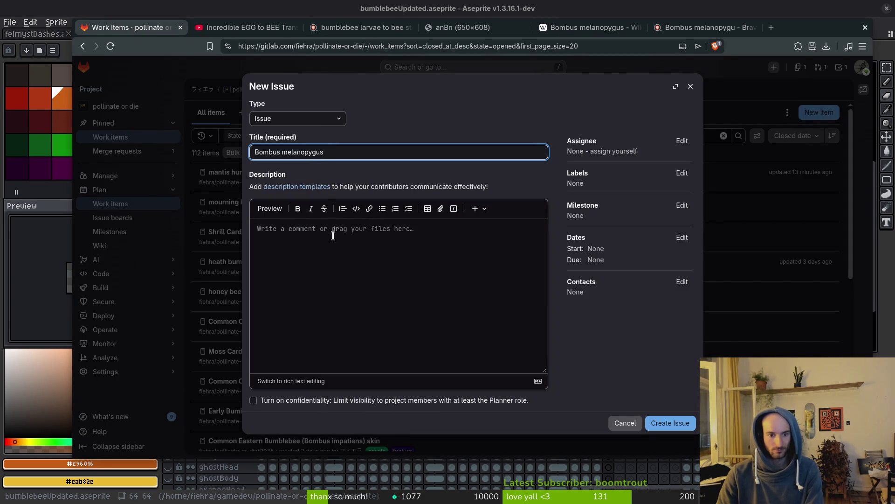
Prepend the common name 'black-tailed bumble bee' to the issue title
{"action": "left_click", "coordinate": [601, 31]}
{"action": "left_click_drag", "start_coordinate": [344, 202], "coordinate": [423, 206]}
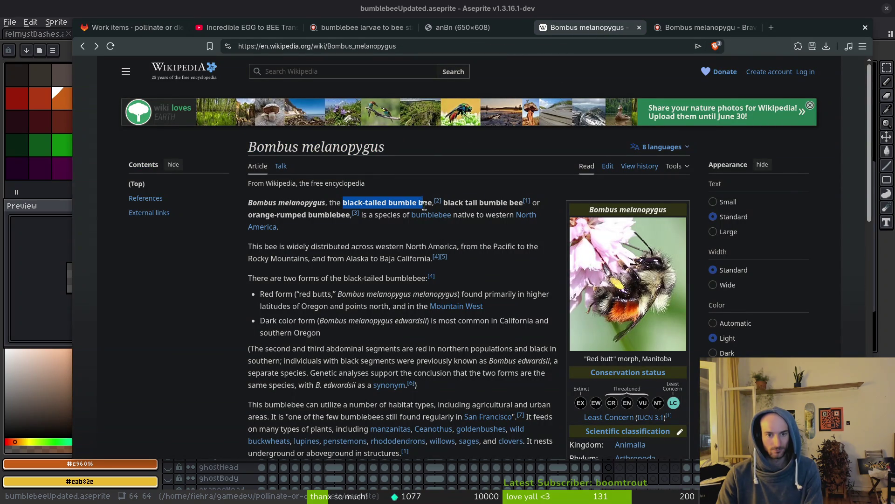
{"action": "left_click", "coordinate": [497, 183]}
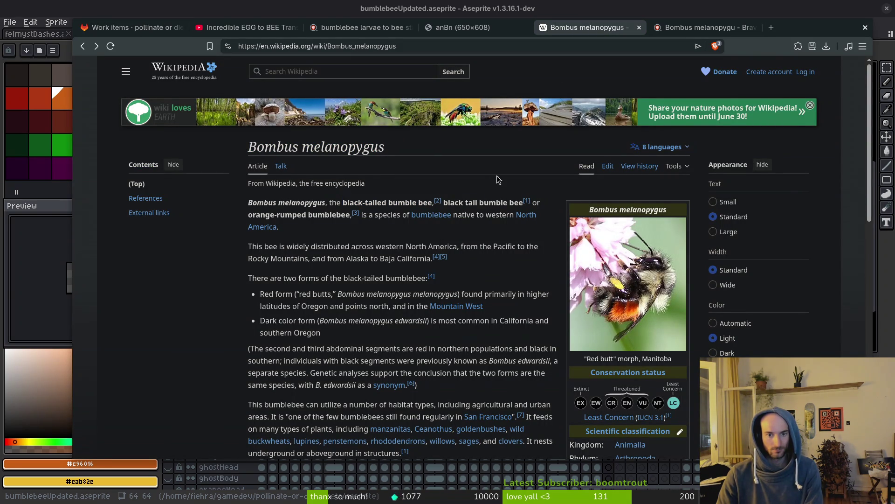
{"action": "left_click", "coordinate": [135, 27]}
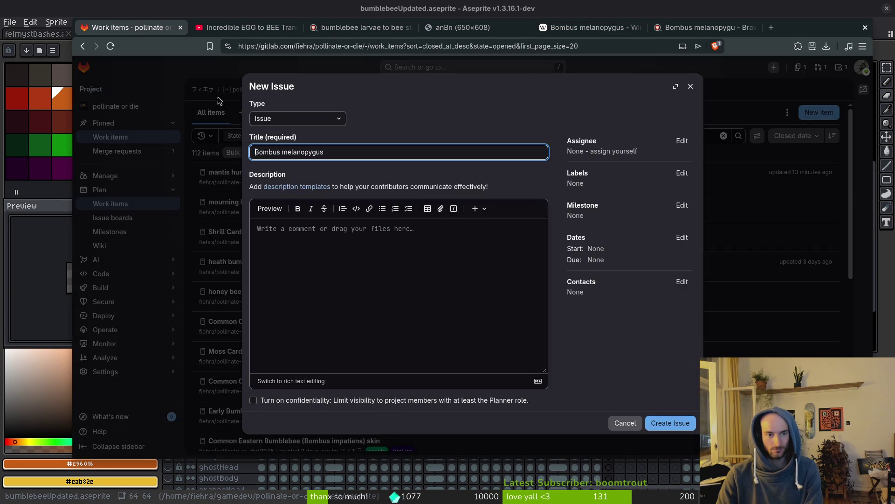
{"action": "left_click", "coordinate": [257, 152]}
{"action": "type", "text": "black-tailed bumble bee"}
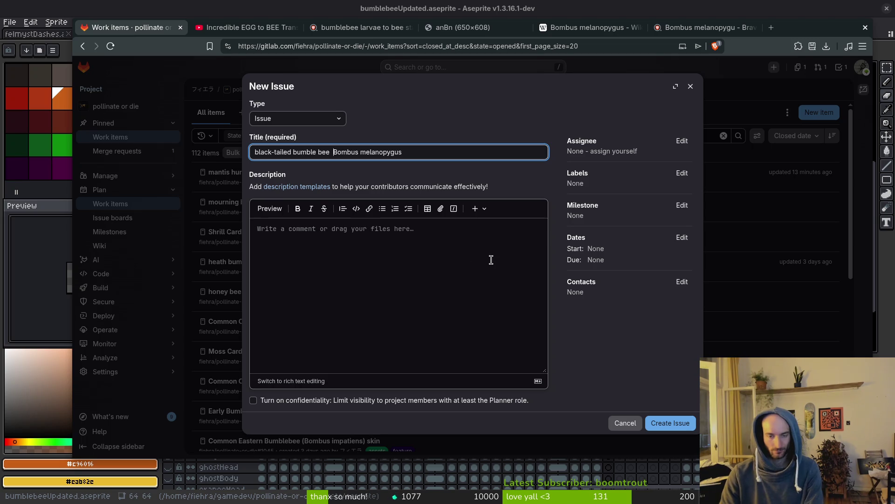
Add the assets and feature labels to the new issue
{"action": "left_click", "coordinate": [681, 173]}
{"action": "left_click", "coordinate": [623, 245]}
{"action": "scroll", "coordinate": [623, 260], "scroll_direction": "down", "scroll_amount": 2}
{"action": "scroll", "coordinate": [623, 260], "scroll_direction": "up", "scroll_amount": 3}
{"action": "left_click", "coordinate": [621, 275]}
{"action": "left_click", "coordinate": [291, 259]}
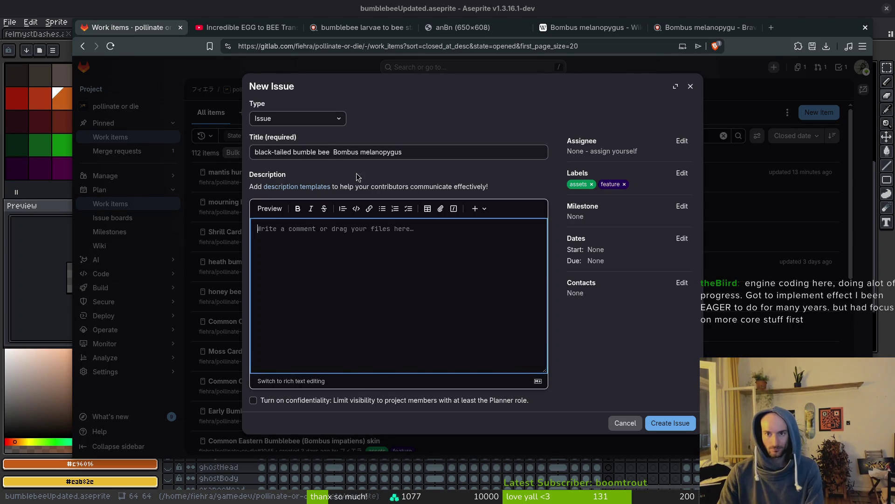
Paste the Wikipedia article link into the description, create the issue and close its tab
{"action": "left_click", "coordinate": [609, 27]}
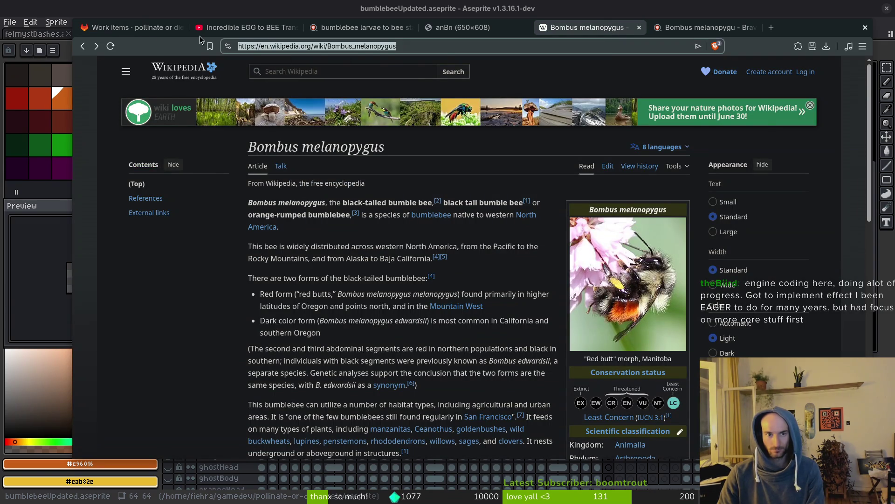
{"action": "key", "text": "ctrl+1"}
{"action": "type", "text": "https://en.wikipedia.org/wiki/Bombus_melanopygus"}
{"action": "left_click", "coordinate": [679, 427]}
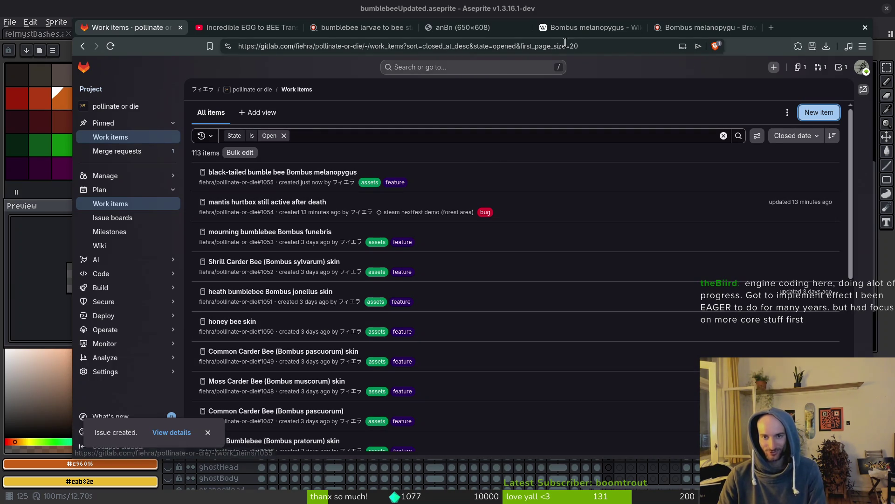
{"action": "key", "text": "ctrl+w"}
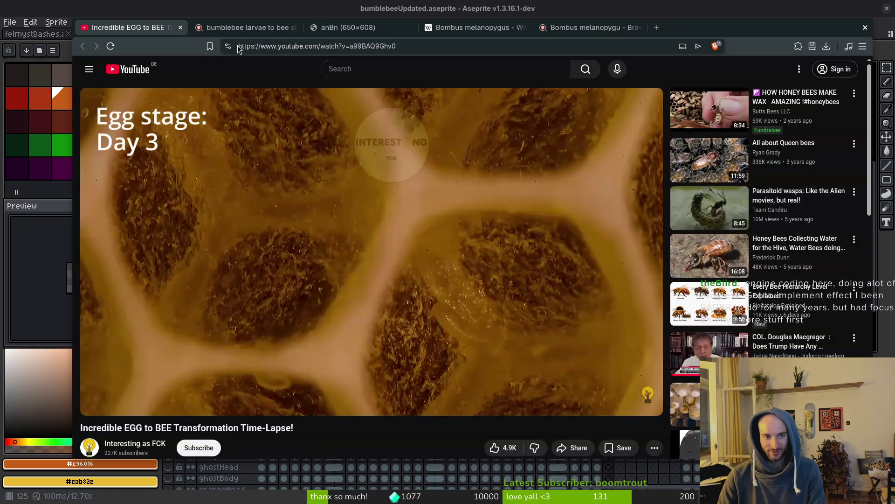
Close the reference tabs, search 'bumblebee larvae to bee' and open the Bumblebee Conservation Trust lifecycle page
{"action": "left_click", "coordinate": [354, 28]}
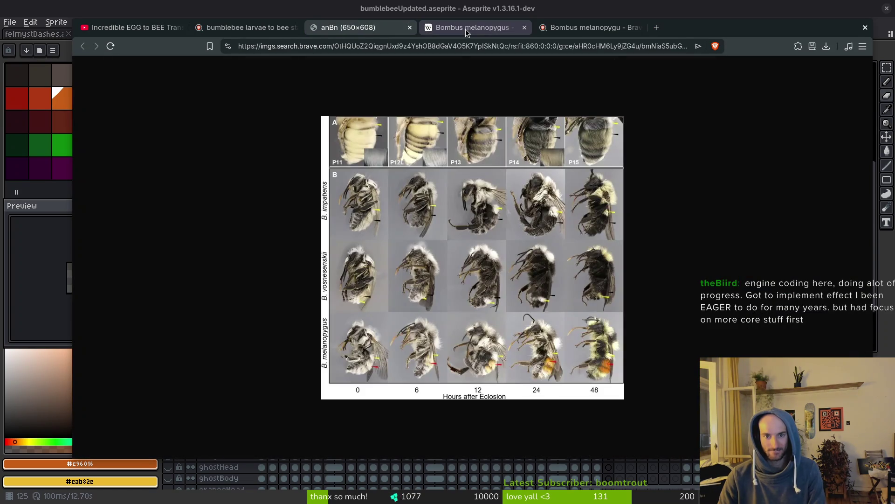
{"action": "key", "text": "ctrl+w"}
{"action": "key", "text": "ctrl+w"}
{"action": "key", "text": "ctrl+w"}
{"action": "key", "text": "ctrl+w"}
{"action": "key", "text": "ctrl+t"}
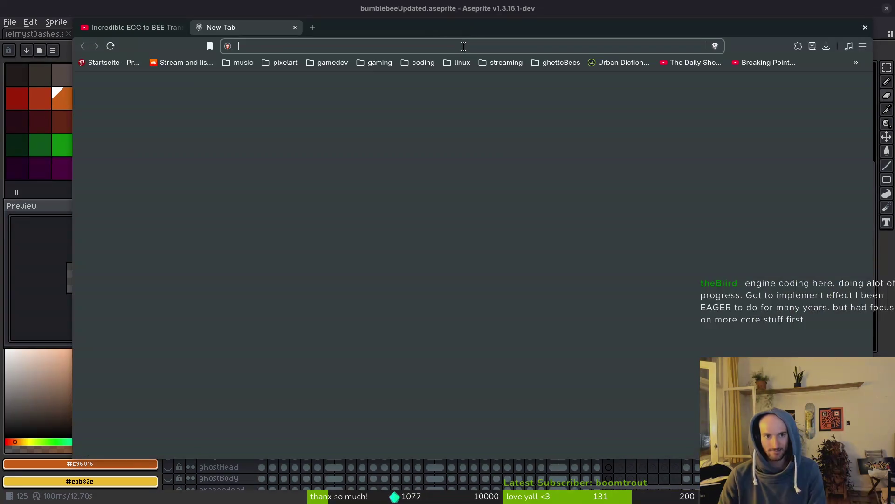
{"action": "type", "text": "bumblebe"}
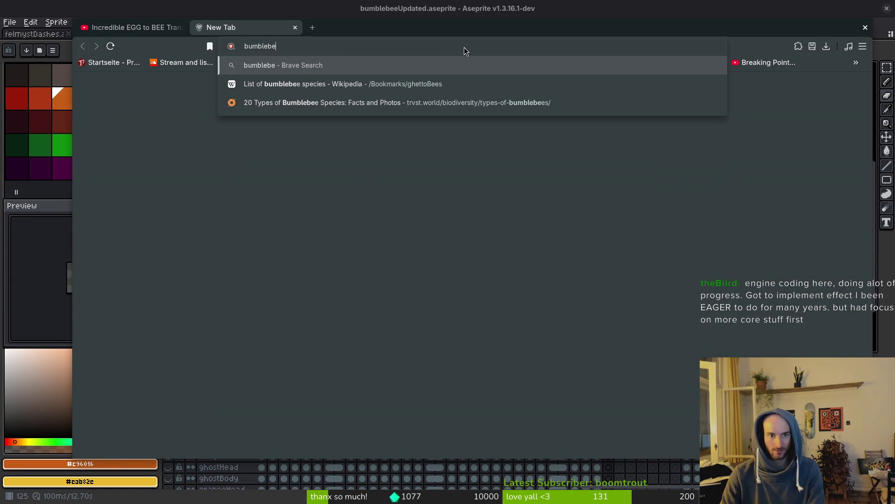
{"action": "type", "text": "e larvae to"}
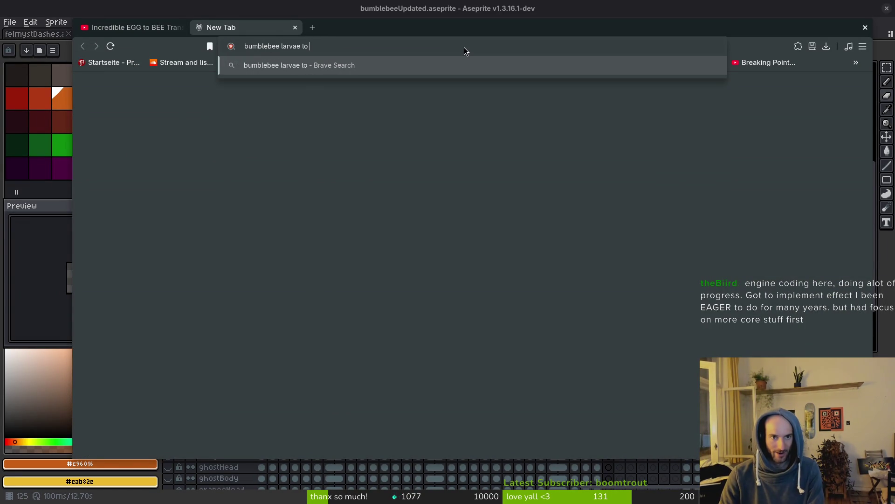
{"action": "type", "text": " bee"}
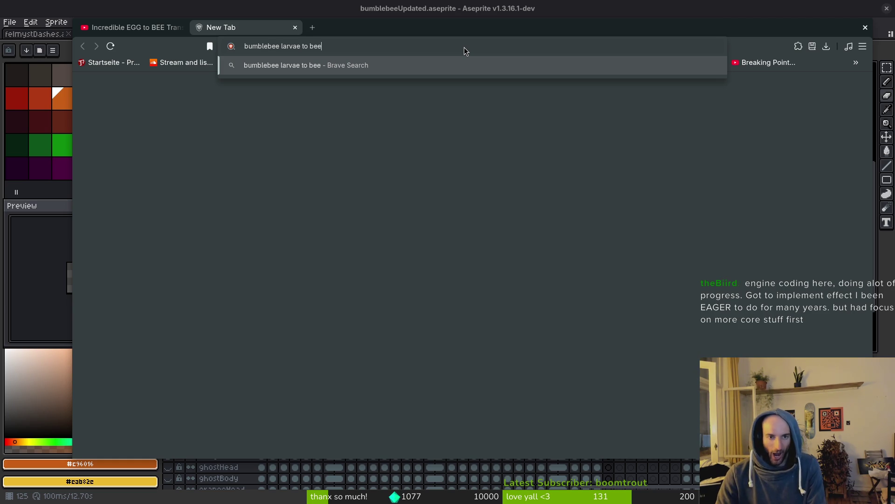
{"action": "key", "text": "Return"}
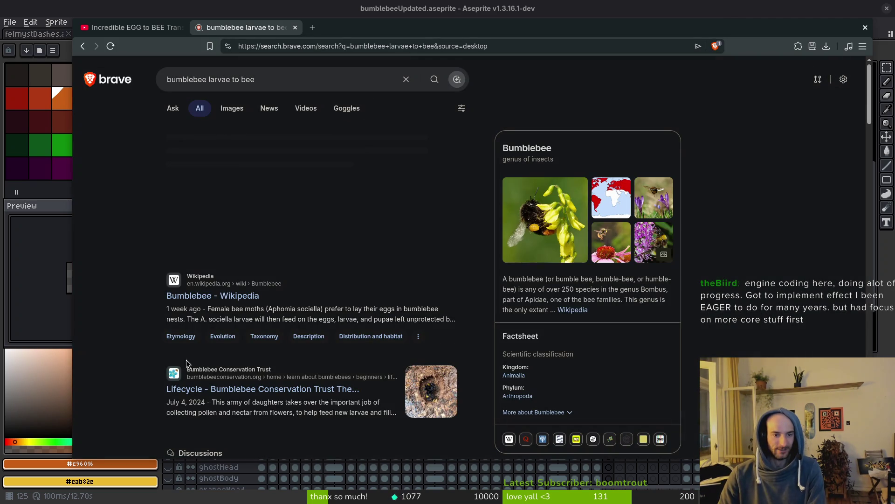
{"action": "left_click", "coordinate": [288, 390]}
Read the Larvae and New bumblebees sections, then return to the sprite in Aseprite
{"action": "scroll", "coordinate": [341, 275], "scroll_direction": "down", "scroll_amount": 5}
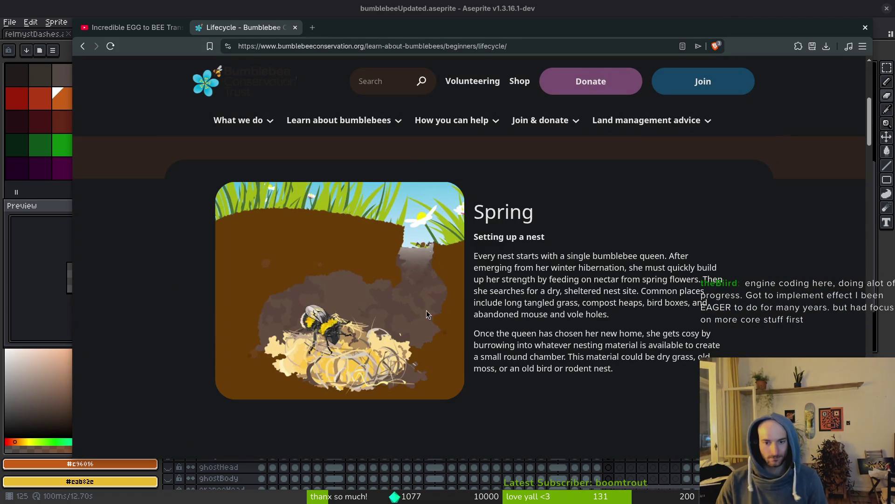
{"action": "scroll", "coordinate": [452, 322], "scroll_direction": "down", "scroll_amount": 8}
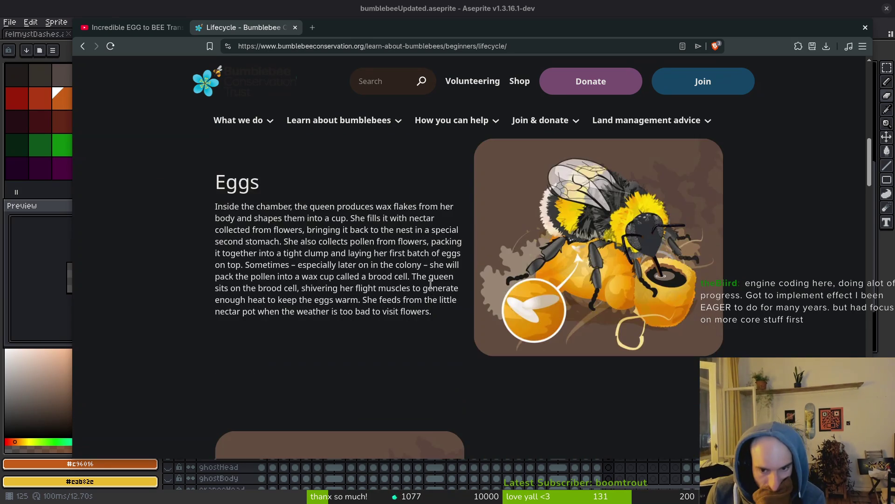
{"action": "scroll", "coordinate": [513, 271], "scroll_direction": "down", "scroll_amount": 5}
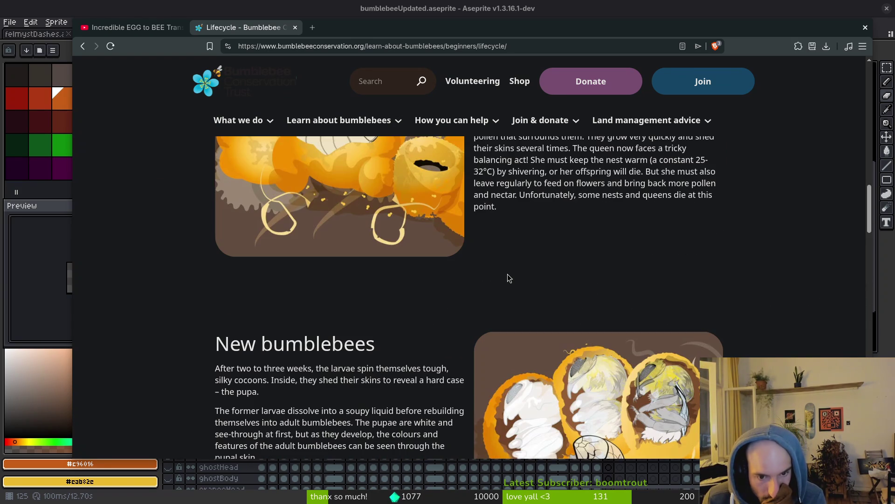
{"action": "scroll", "coordinate": [507, 275], "scroll_direction": "down", "scroll_amount": 2}
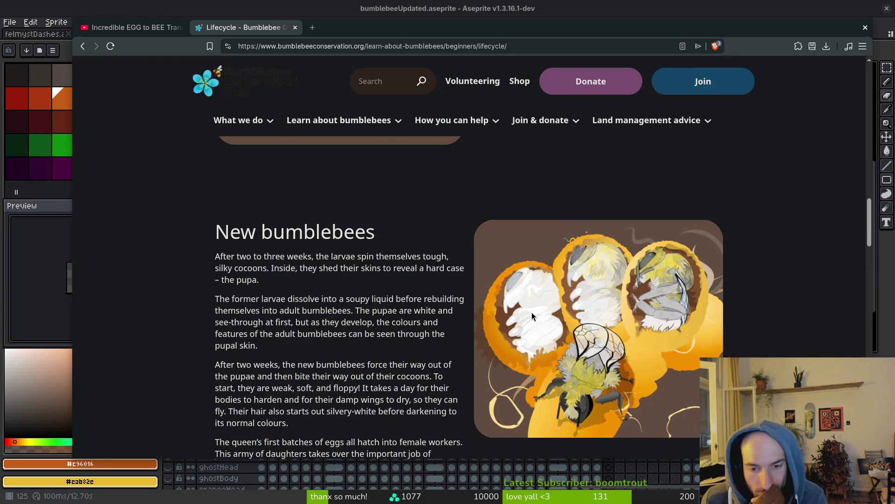
{"action": "scroll", "coordinate": [532, 317], "scroll_direction": "up", "scroll_amount": 3}
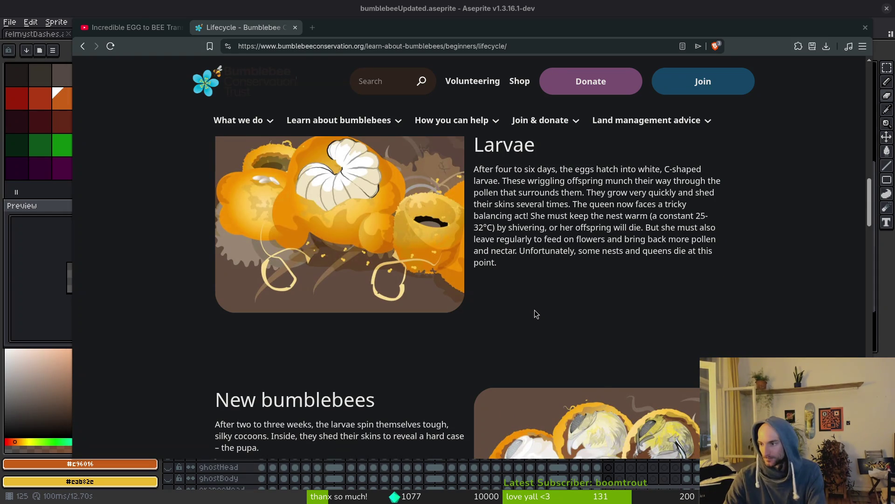
{"action": "key", "text": "alt+Tab"}
{"action": "scroll", "coordinate": [613, 442], "scroll_direction": "down", "scroll_amount": 3}
{"action": "key", "text": "Left"}
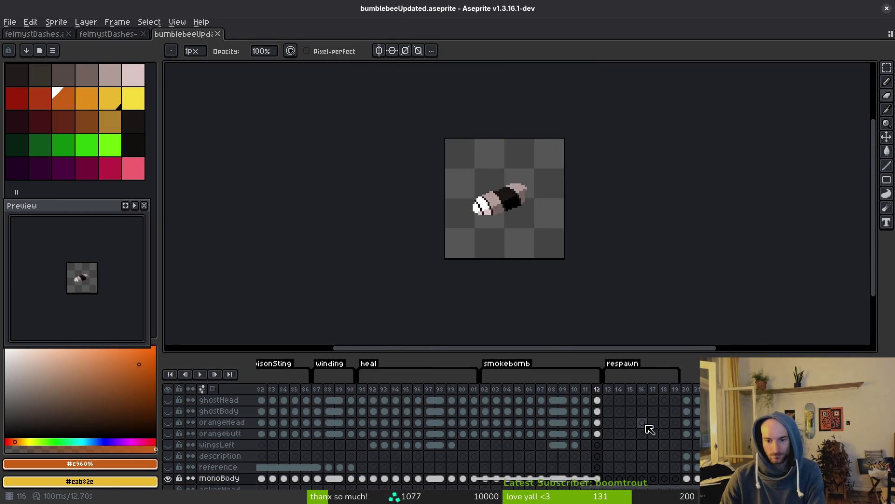
Enlarge the timeline panel and jump to frame 1 of the sprite
{"action": "scroll", "coordinate": [520, 241], "scroll_direction": "up", "scroll_amount": 1}
{"action": "scroll", "coordinate": [539, 460], "scroll_direction": "left", "scroll_amount": 15}
{"action": "scroll", "coordinate": [514, 394], "scroll_direction": "down", "scroll_amount": 2}
{"action": "left_click_drag", "start_coordinate": [527, 353], "coordinate": [524, 293]}
{"action": "scroll", "coordinate": [462, 407], "scroll_direction": "up", "scroll_amount": 3}
{"action": "scroll", "coordinate": [419, 443], "scroll_direction": "left", "scroll_amount": 3}
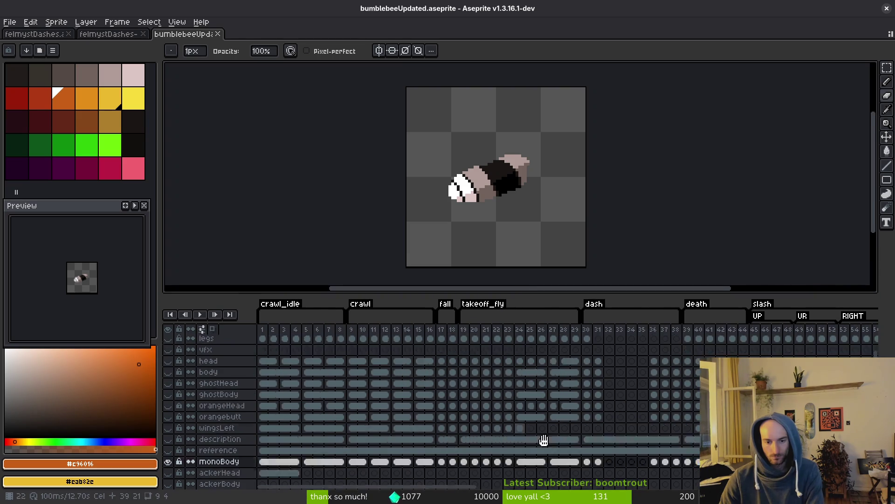
{"action": "left_click", "coordinate": [263, 456]}
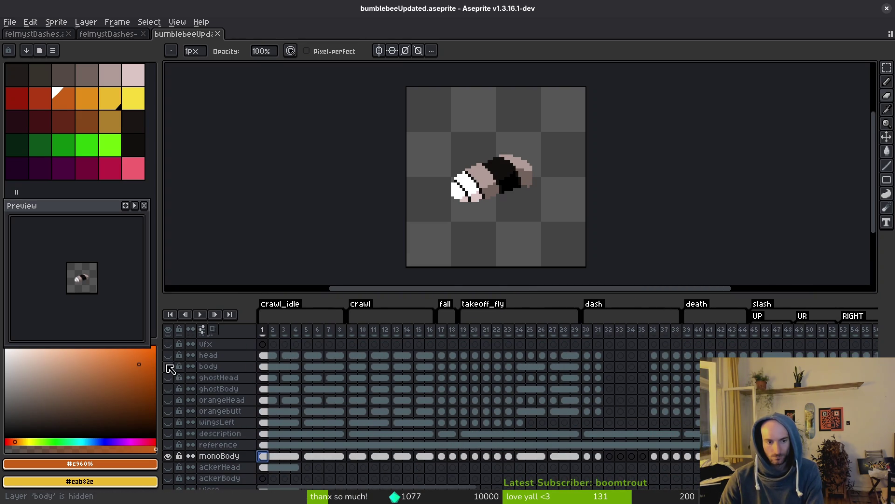
Go to the crawl animation and drag-select frame 9's cels from monoBody up to head
{"action": "scroll", "coordinate": [324, 426], "scroll_direction": "up", "scroll_amount": 2}
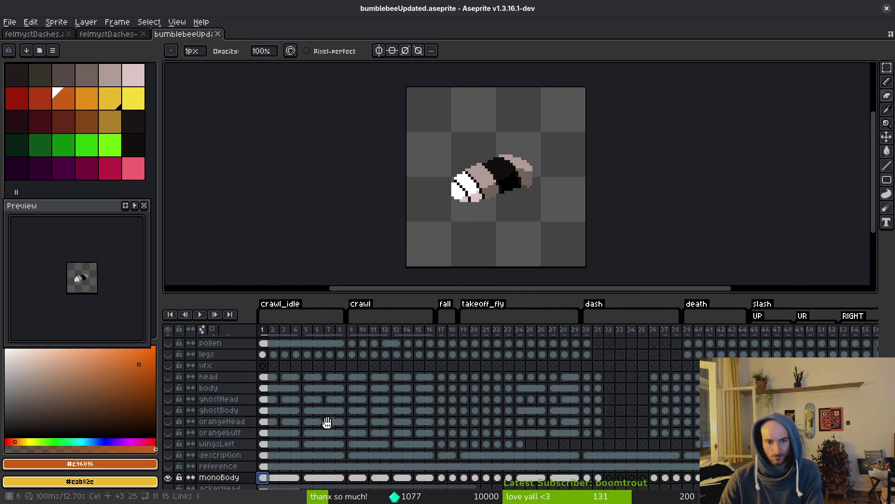
{"action": "scroll", "coordinate": [325, 423], "scroll_direction": "down", "scroll_amount": 1}
{"action": "scroll", "coordinate": [368, 402], "scroll_direction": "down", "scroll_amount": 2}
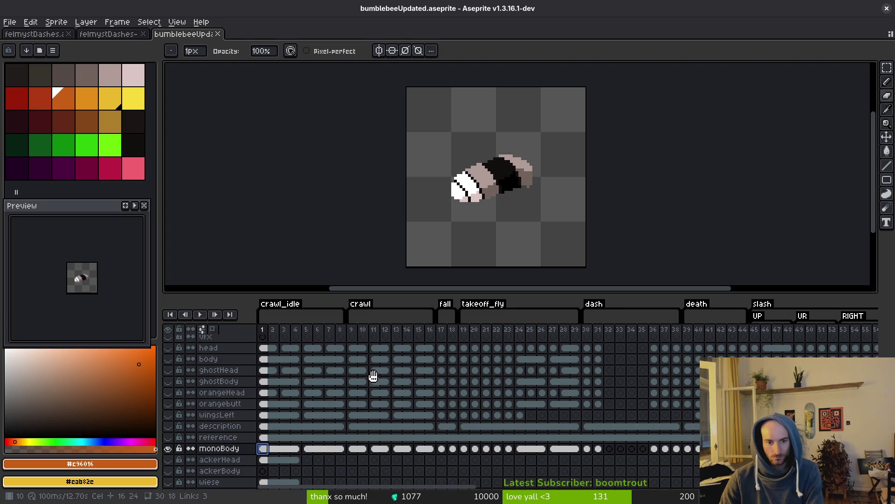
{"action": "left_click", "coordinate": [356, 451]}
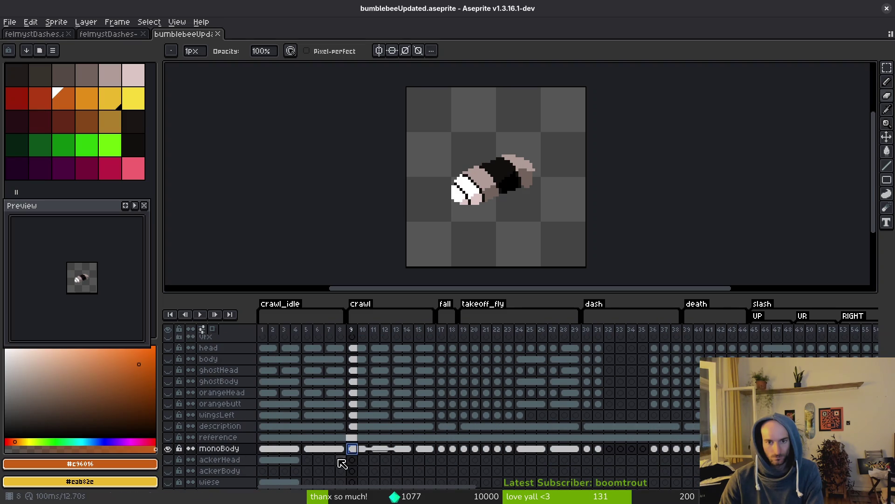
{"action": "left_click", "coordinate": [285, 448]}
{"action": "left_click_drag", "start_coordinate": [357, 449], "coordinate": [353, 349]}
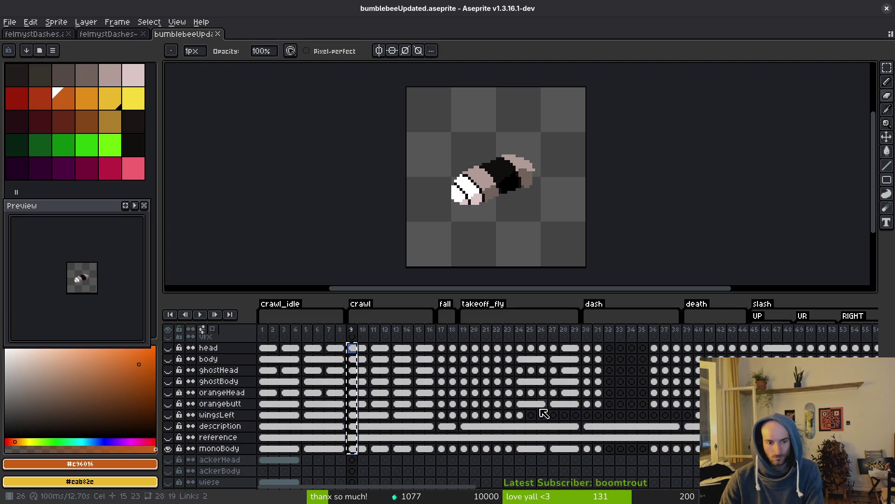
{"action": "mouse_move", "coordinate": [362, 456]}
{"action": "left_mouse_down"}
{"action": "mouse_move", "coordinate": [353, 450]}
{"action": "mouse_move", "coordinate": [354, 373]}
{"action": "mouse_move", "coordinate": [365, 408]}
{"action": "mouse_move", "coordinate": [353, 451]}
{"action": "left_mouse_up"}
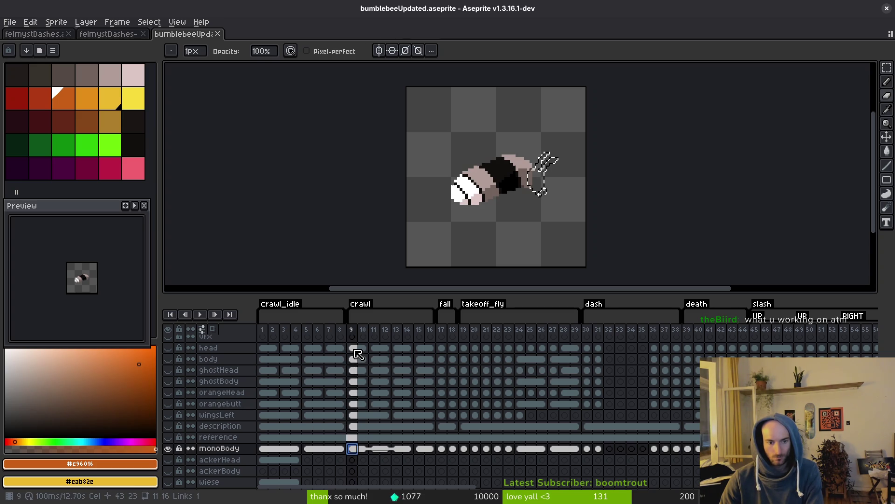
Reselect frame 9's cels from the legs layer down through monoBody
{"action": "scroll", "coordinate": [353, 376], "scroll_direction": "up", "scroll_amount": 1}
{"action": "scroll", "coordinate": [356, 364], "scroll_direction": "up", "scroll_amount": 1}
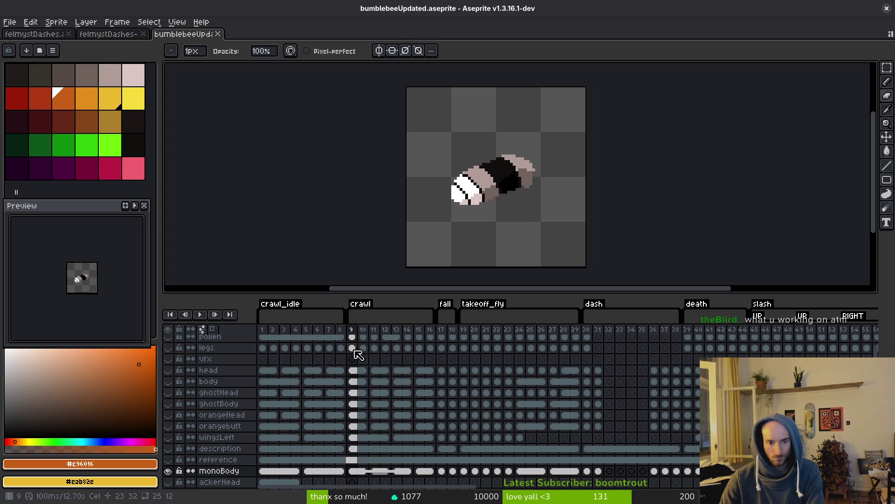
{"action": "left_click", "coordinate": [352, 348]}
{"action": "left_click", "coordinate": [356, 372]}
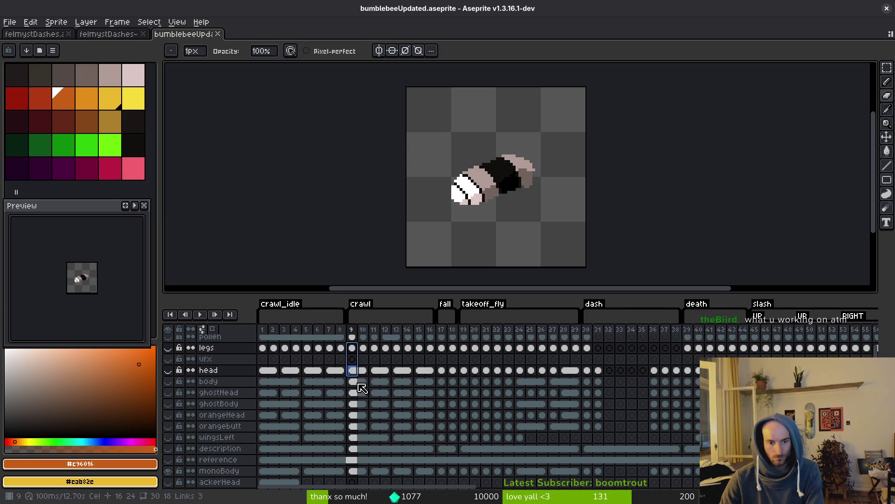
{"action": "left_click", "coordinate": [355, 472]}
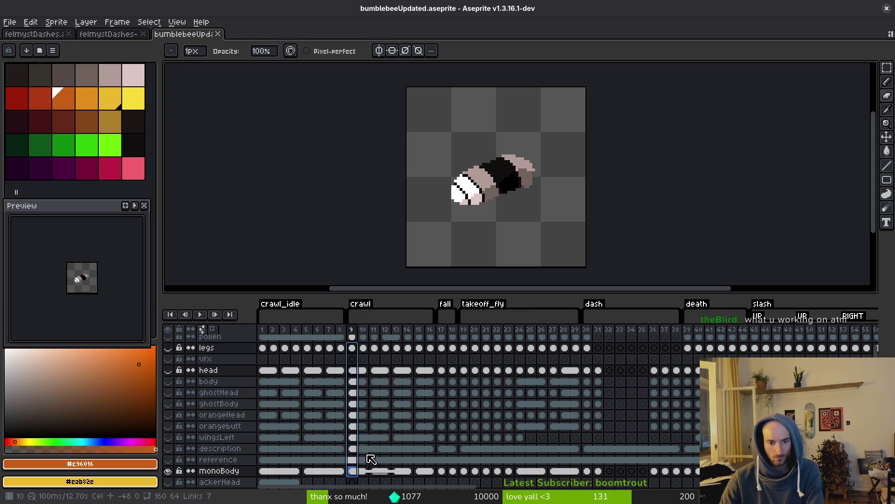
{"action": "left_click", "coordinate": [363, 369], "text": "shift"}
Add frame 9's wingsLeft cel to the selection and scroll toward the respawn tag
{"action": "scroll", "coordinate": [363, 369], "scroll_direction": "up", "scroll_amount": 1}
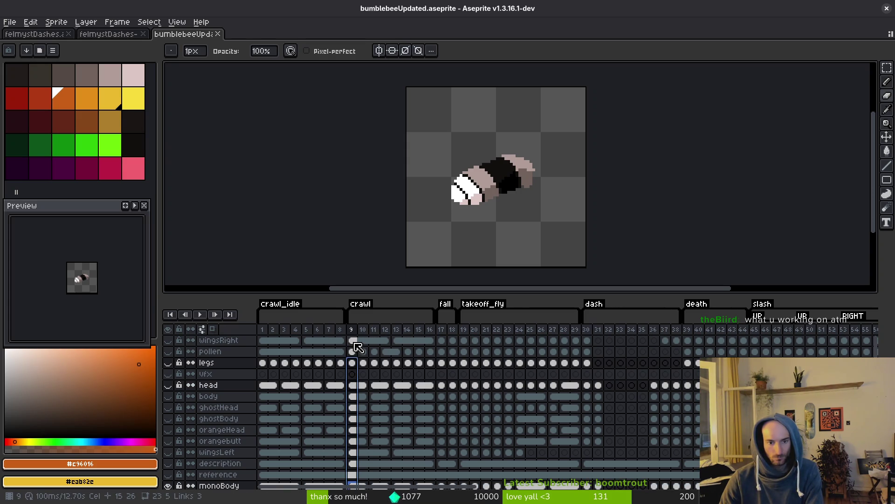
{"action": "scroll", "coordinate": [360, 369], "scroll_direction": "down", "scroll_amount": 5}
{"action": "scroll", "coordinate": [364, 386], "scroll_direction": "up", "scroll_amount": 4}
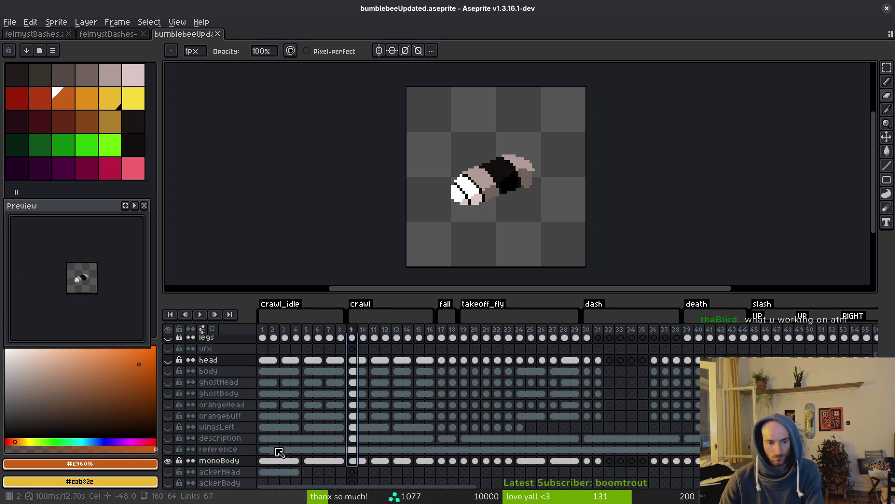
{"action": "left_click", "coordinate": [353, 428]}
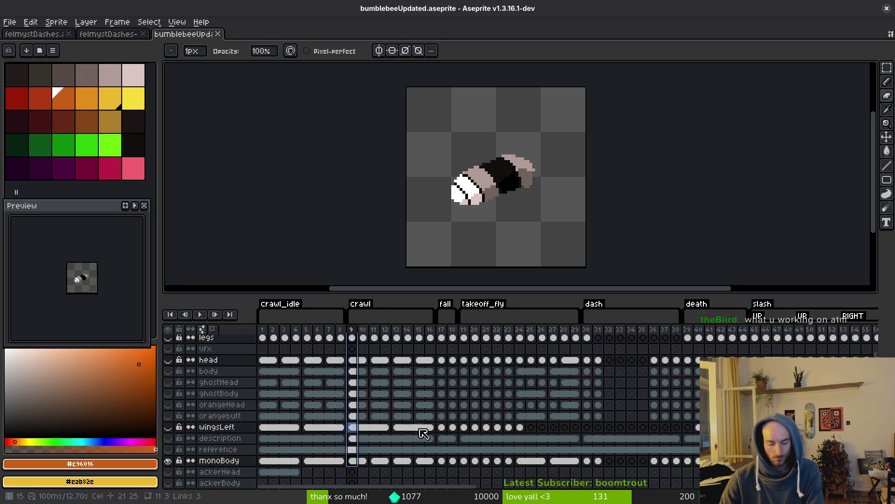
{"action": "scroll", "coordinate": [391, 413], "scroll_direction": "right", "scroll_amount": 5}
{"action": "scroll", "coordinate": [391, 413], "scroll_direction": "right", "scroll_amount": 20}
{"action": "scroll", "coordinate": [535, 431], "scroll_direction": "up", "scroll_amount": 3}
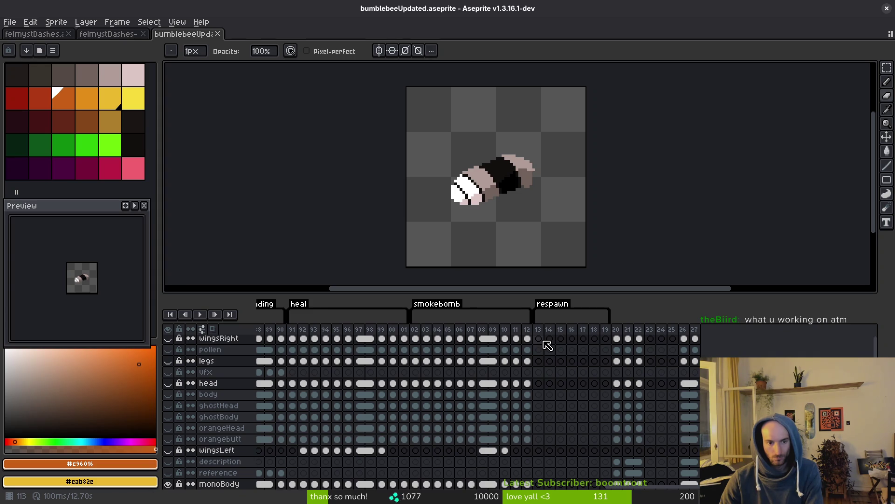
Check respawn frame 113, then return to crawl frame 9
{"action": "scroll", "coordinate": [547, 344], "scroll_direction": "up", "scroll_amount": 1}
{"action": "left_click", "coordinate": [543, 341]}
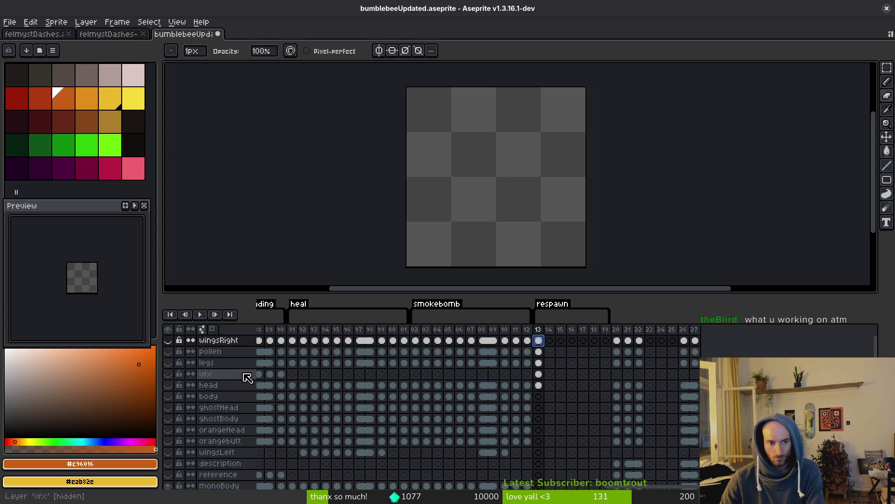
{"action": "scroll", "coordinate": [641, 462], "scroll_direction": "left", "scroll_amount": 10}
{"action": "scroll", "coordinate": [483, 416], "scroll_direction": "left", "scroll_amount": 7}
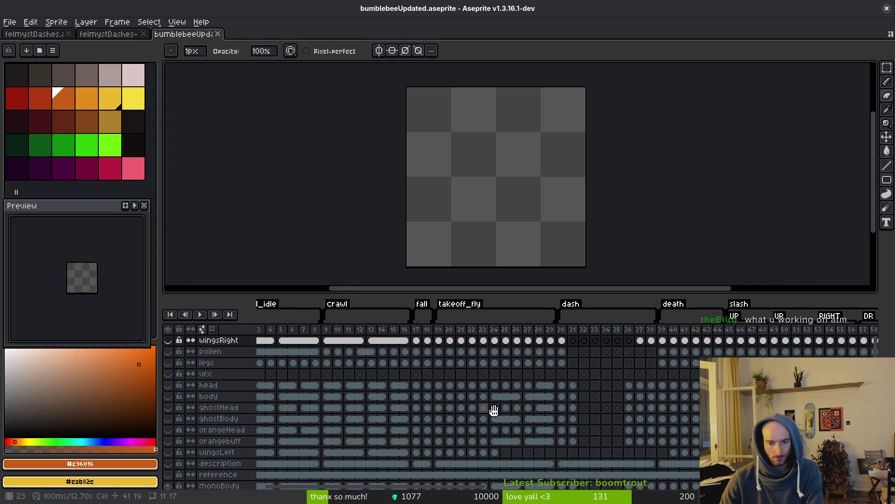
{"action": "left_click", "coordinate": [357, 341]}
Paste the crawl cels into respawn frame 113 on wingsRight and save the sprite
{"action": "scroll", "coordinate": [352, 420], "scroll_direction": "down", "scroll_amount": 2}
{"action": "scroll", "coordinate": [498, 411], "scroll_direction": "right", "scroll_amount": 5}
{"action": "scroll", "coordinate": [467, 419], "scroll_direction": "up", "scroll_amount": 2}
{"action": "scroll", "coordinate": [466, 420], "scroll_direction": "right", "scroll_amount": 15}
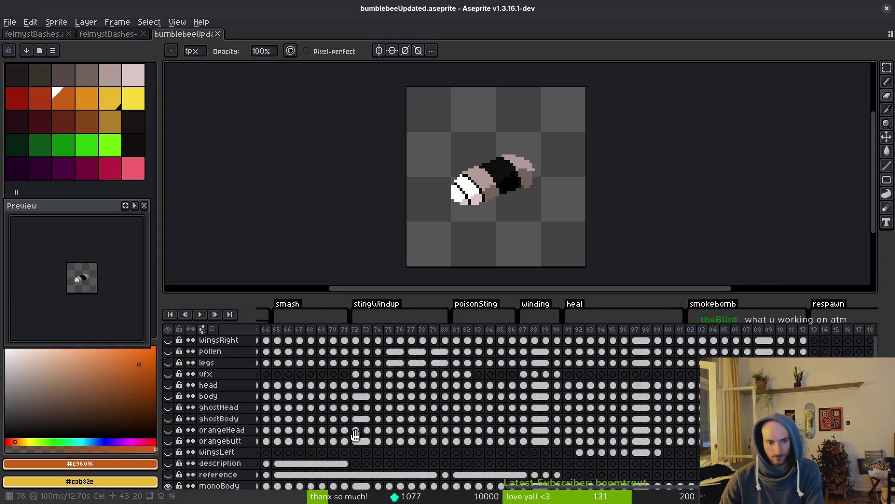
{"action": "left_click", "coordinate": [527, 340]}
{"action": "key", "text": "ctrl+z"}
{"action": "key", "text": "ctrl+s"}
Make the legs, wingsRight and head layers visible
{"action": "left_click", "coordinate": [169, 363]}
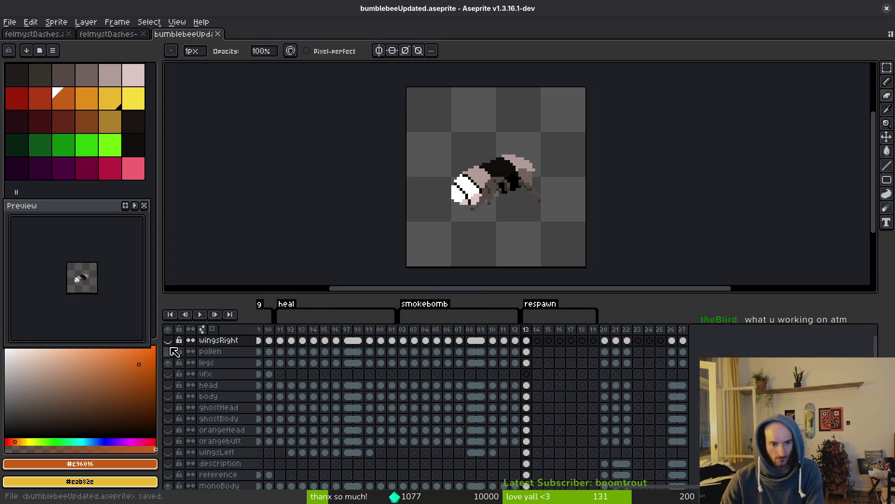
{"action": "left_click", "coordinate": [169, 341]}
{"action": "left_click", "coordinate": [169, 386]}
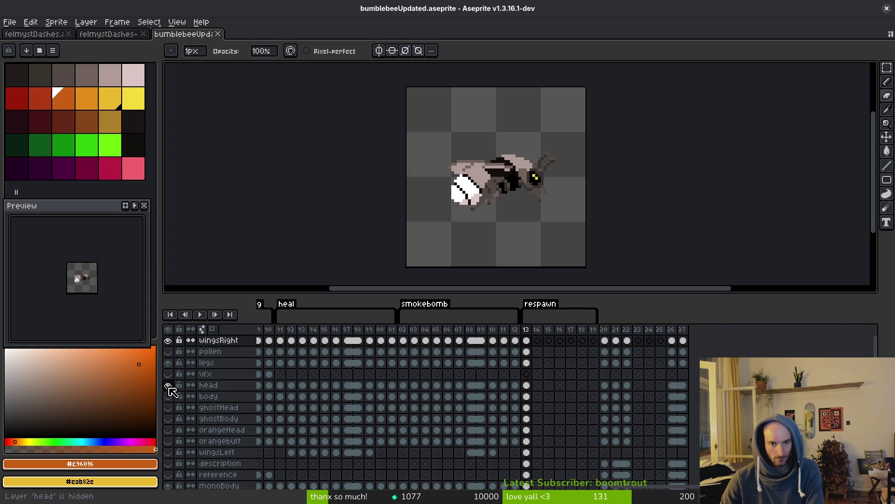